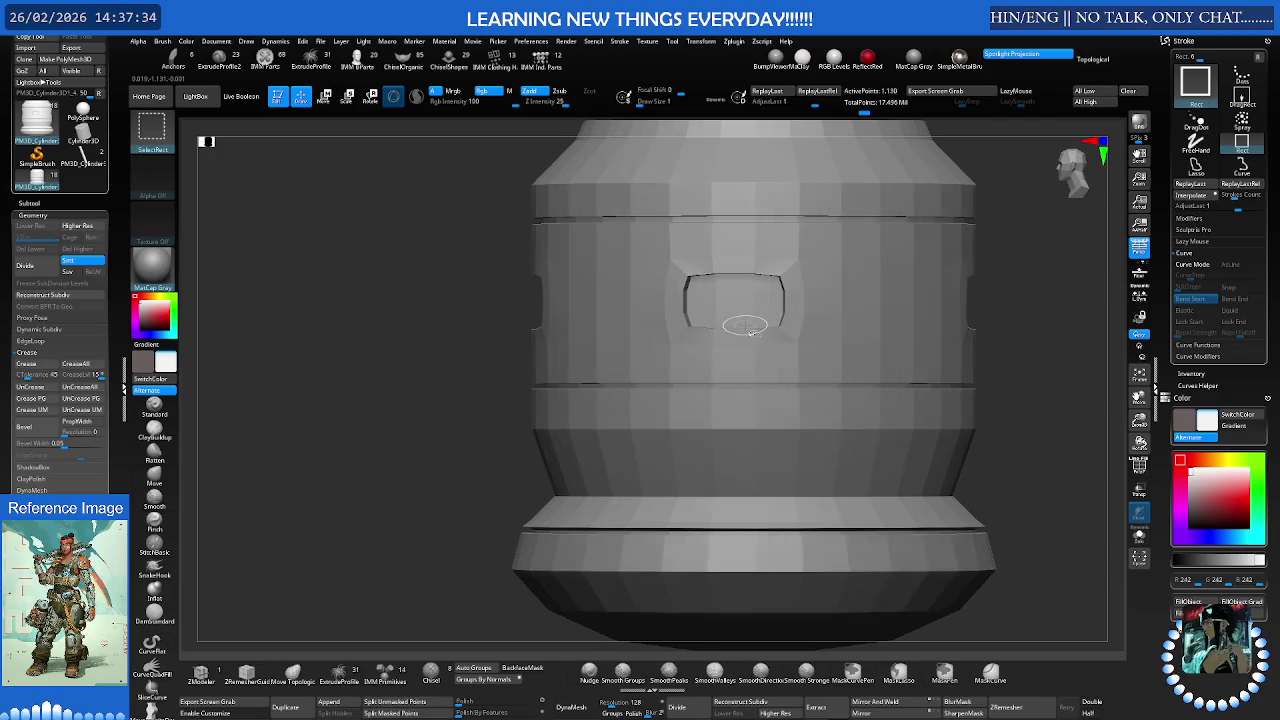
# - Preview the subdivision levels, then undo the last two edits on the collar's lower section
pyautogui.hotkey('ctrl', 'd')
pyautogui.hotkey('ctrl', 'd')
pyautogui.hotkey('ctrl', 'd')
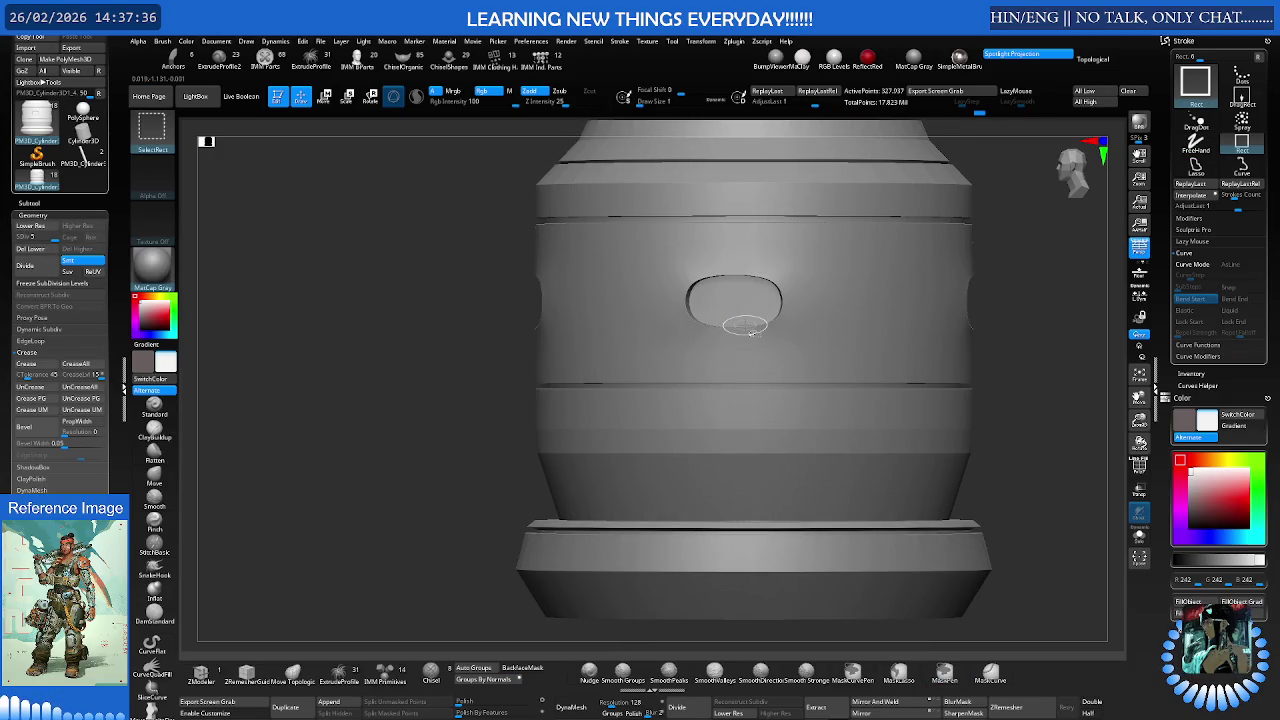
pyautogui.hotkey('shift', 'd')
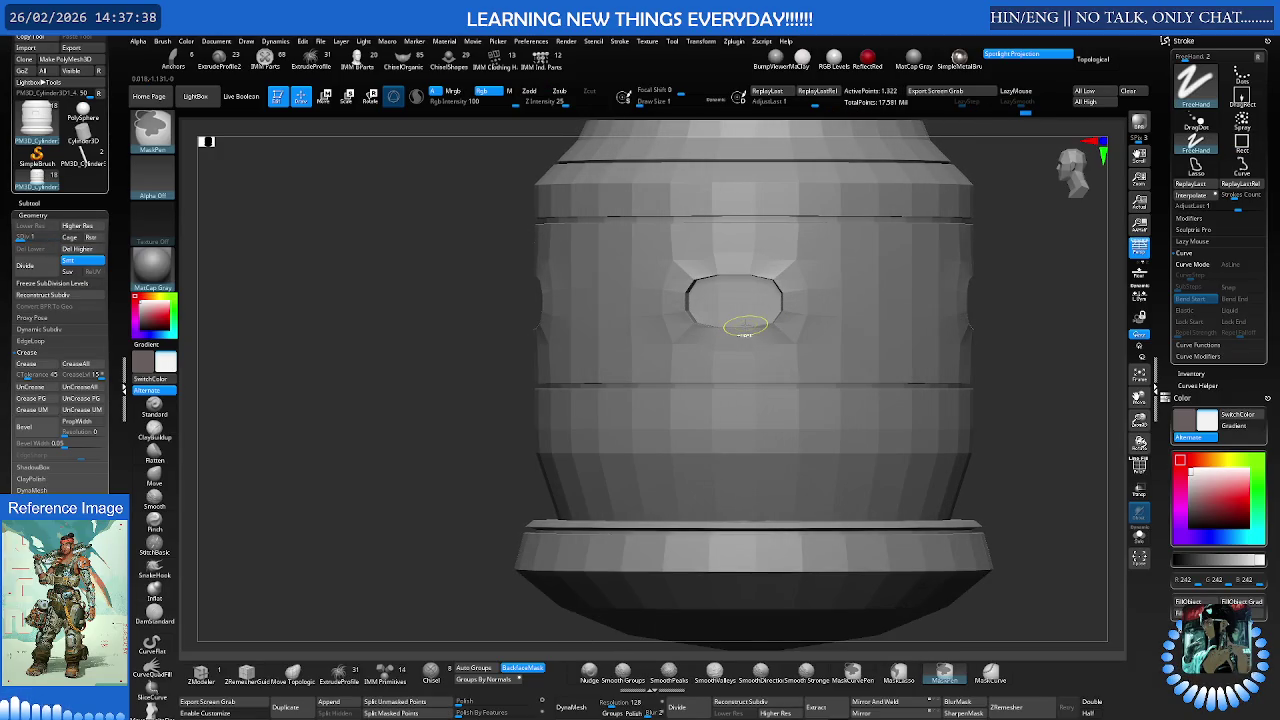
pyautogui.hotkey('shift', 'd')
pyautogui.hotkey('shift', 'd')
pyautogui.hotkey('shift', 'd')
pyautogui.hotkey('ctrl', 'z')
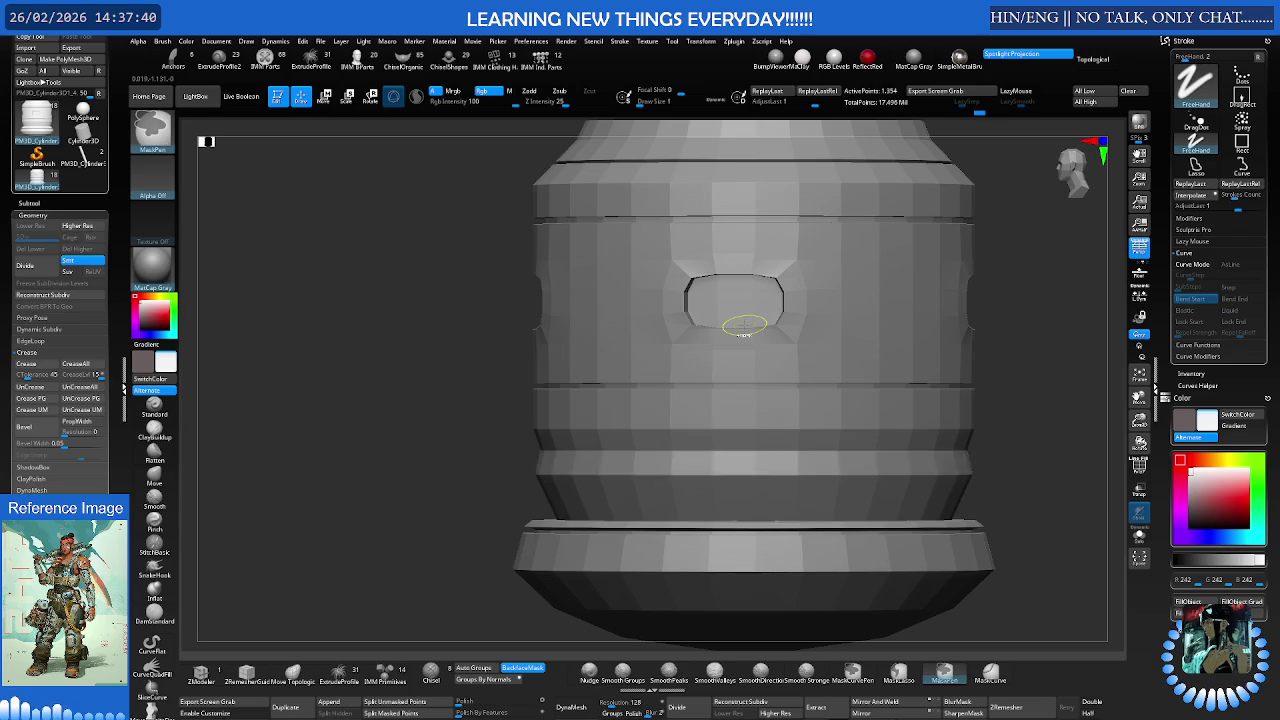
pyautogui.hotkey('ctrl', 'z')
pyautogui.hotkey('ctrl', 'z')
# - Check the smoothed shape, then orbit toward the mid band with ZModeler active
pyautogui.press('d')
pyautogui.press('d')
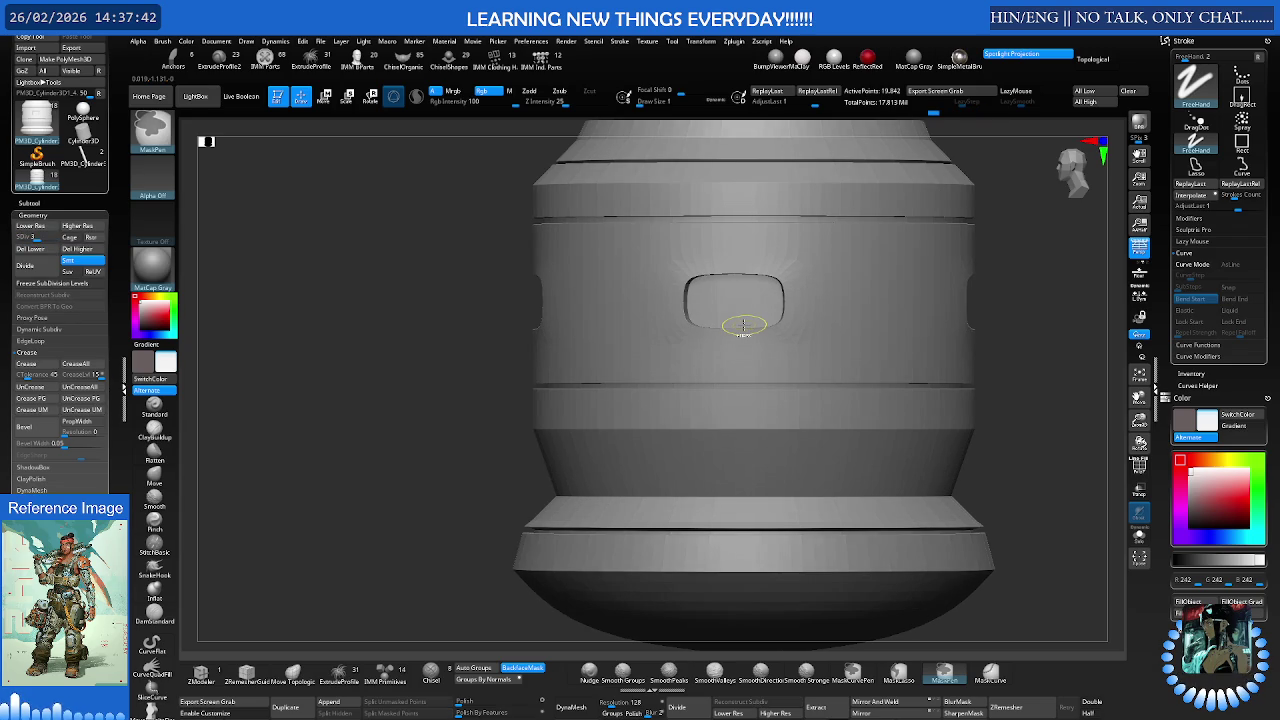
pyautogui.scroll(-3, 709, 334)
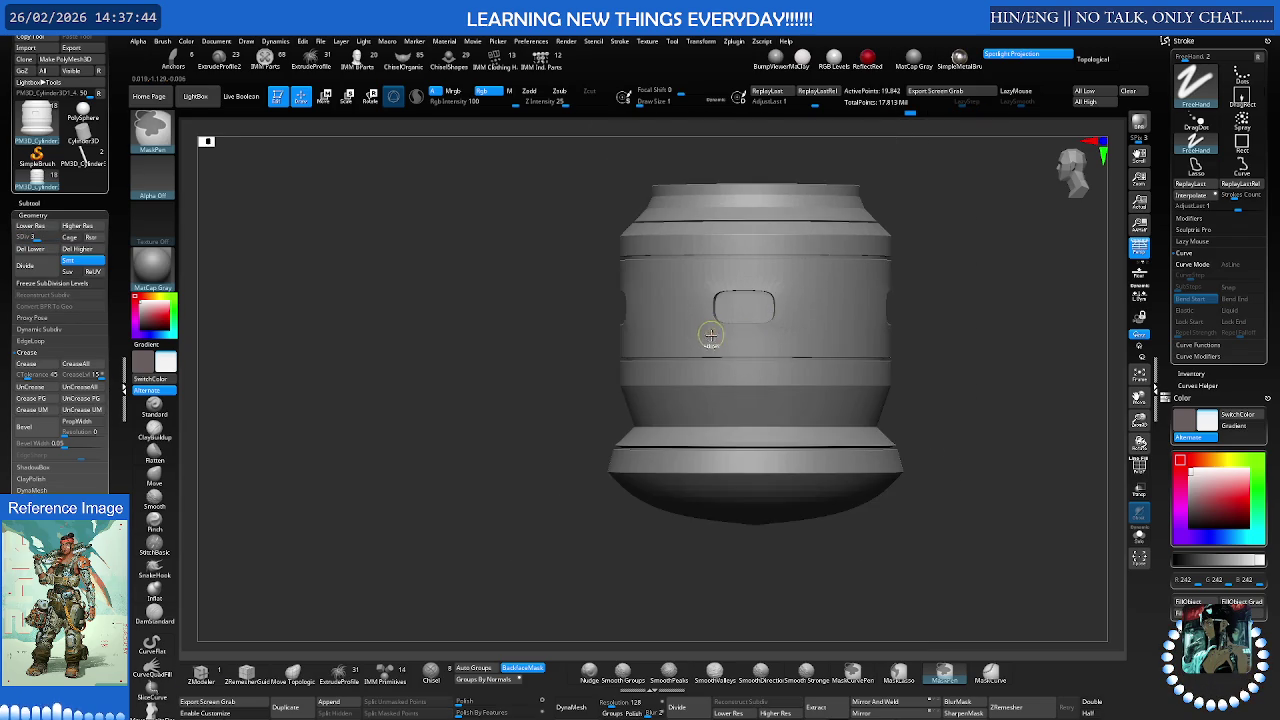
pyautogui.press('b')
pyautogui.press('z')
pyautogui.press('m')
pyautogui.moveTo(709, 340)
pyautogui.mouseDown(button='right')
pyautogui.moveTo(734, 363)
pyautogui.moveTo(787, 363)
pyautogui.mouseUp(button='right')
pyautogui.scroll(3, 703, 346)
pyautogui.scroll(2, 786, 377)
# - Show the PolyFrame wireframe and polygroup colours while zooming the view
pyautogui.hotkey('shift', 'f')
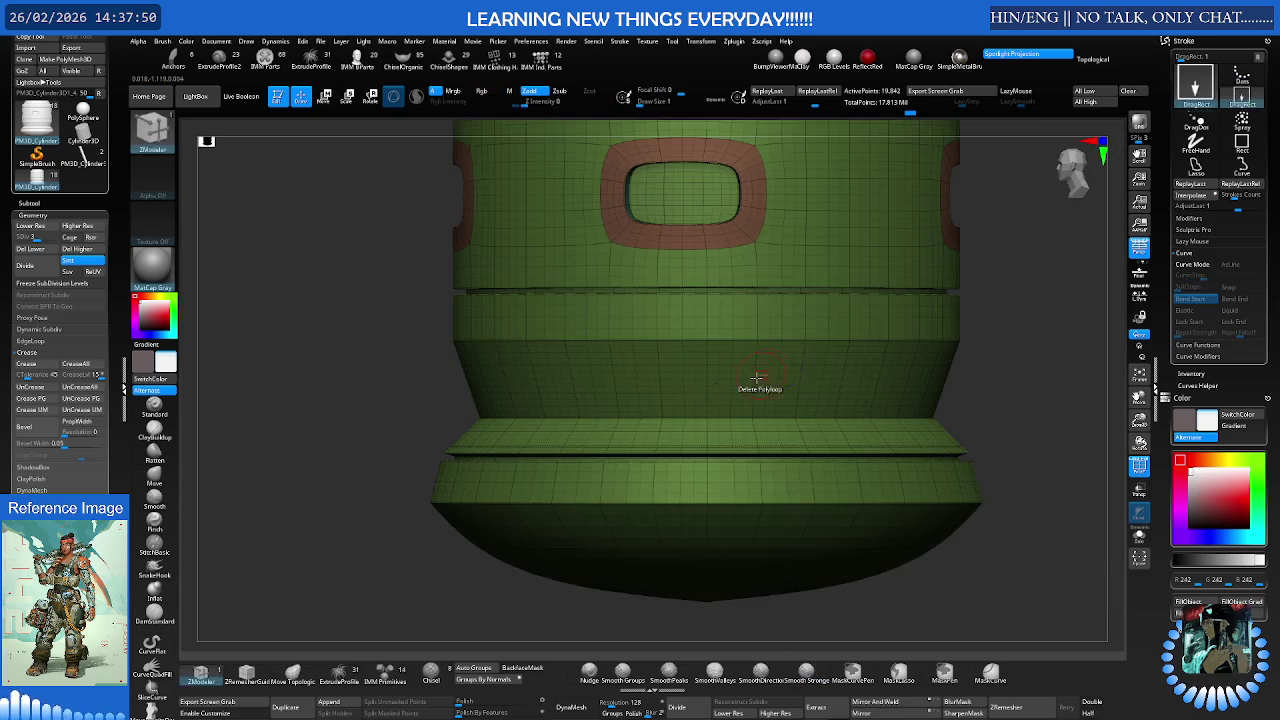
pyautogui.scroll(2, 785, 375)
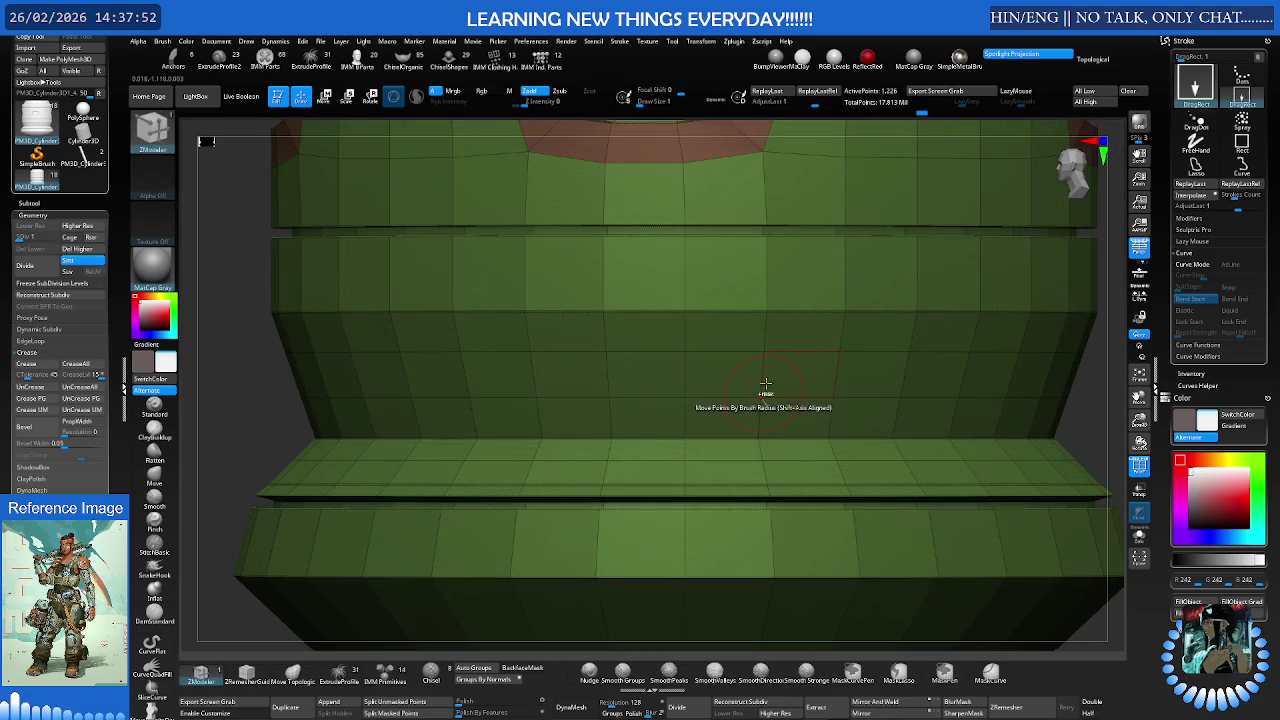
pyautogui.scroll(-3, 740, 400)
pyautogui.scroll(-1, 707, 393)
pyautogui.press('ctrl')
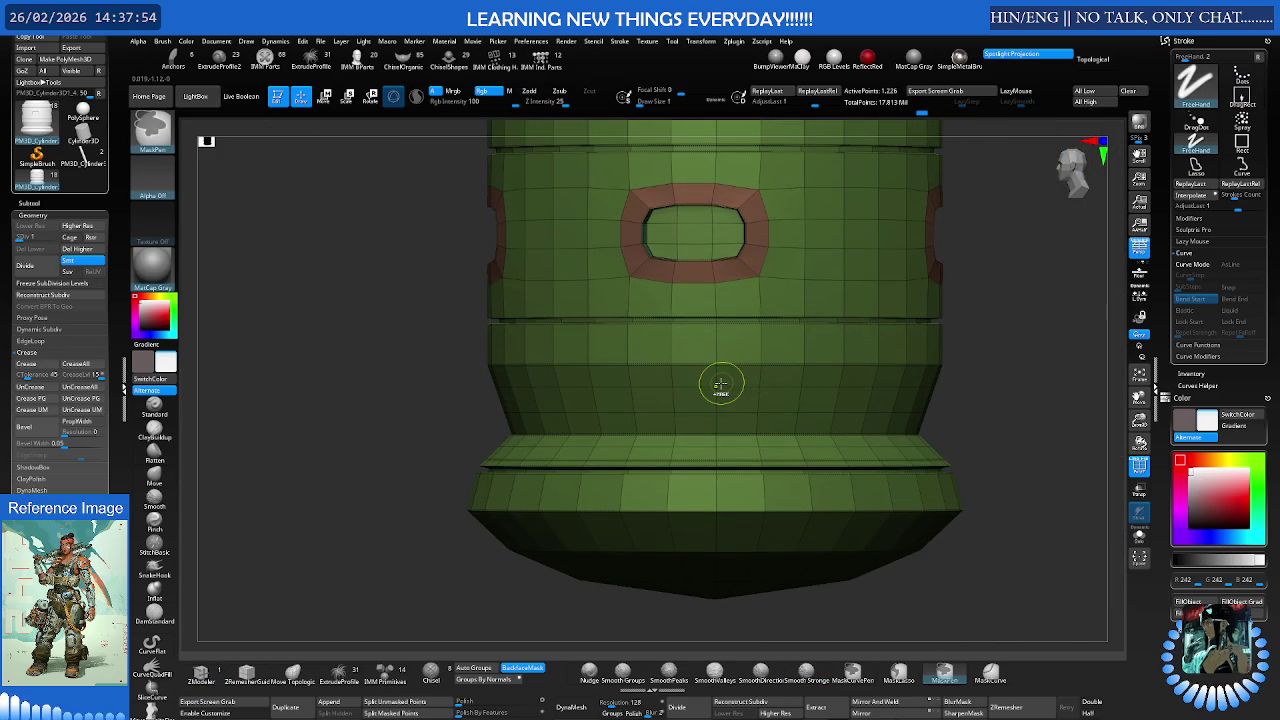
# - Step through subdivision levels to the base, hide PolyFrame and frame the whole mesh
pyautogui.hotkey('ctrl', 'd')
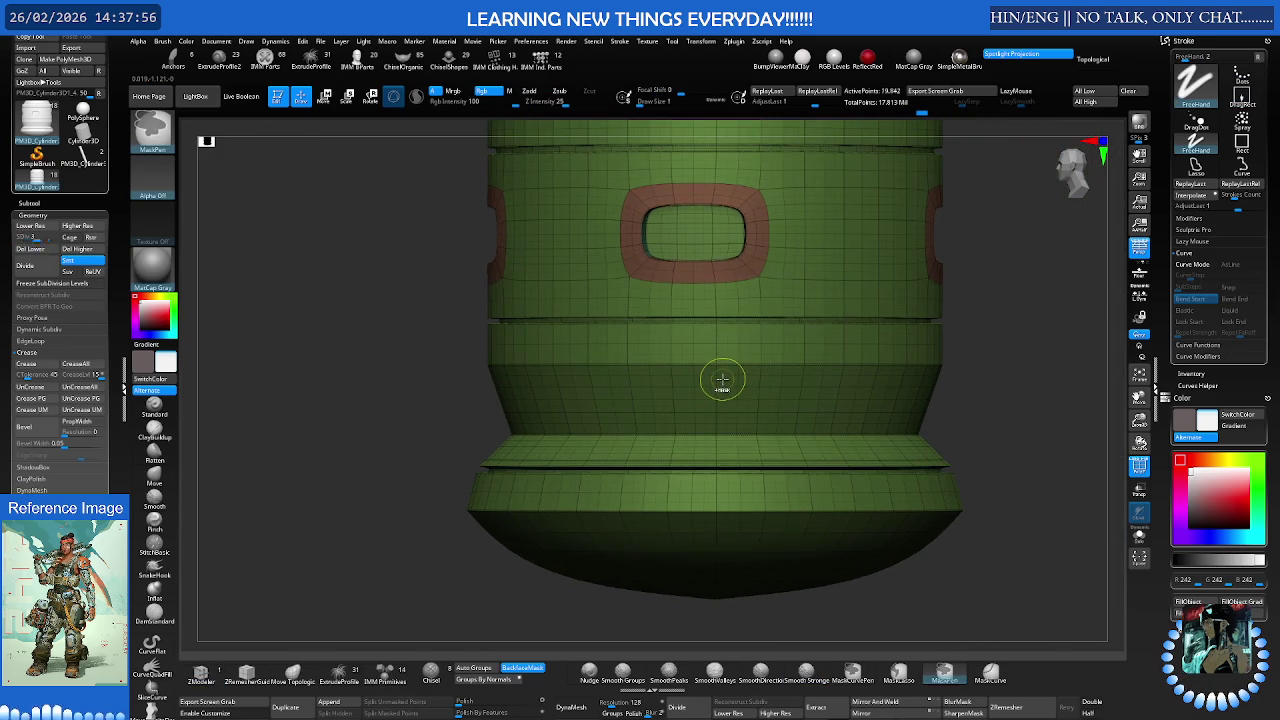
pyautogui.hotkey('shift', 'd')
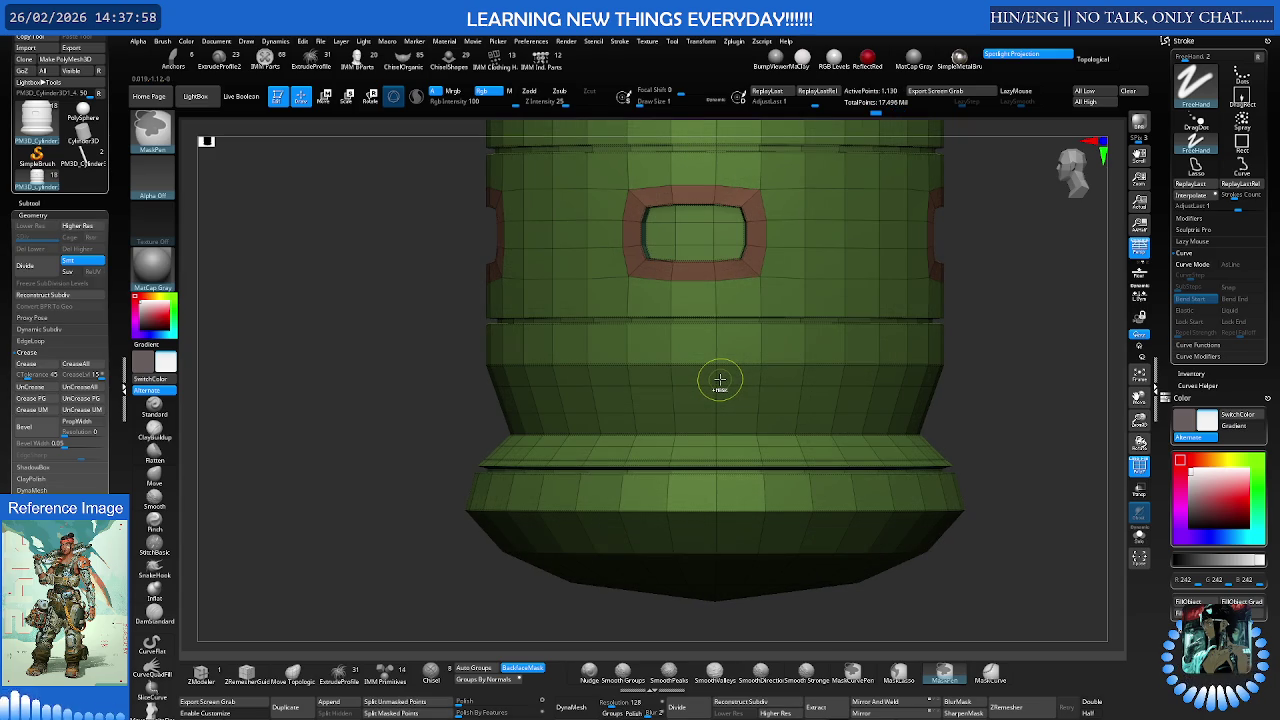
pyautogui.press('d')
pyautogui.hotkey('shift', 'd')
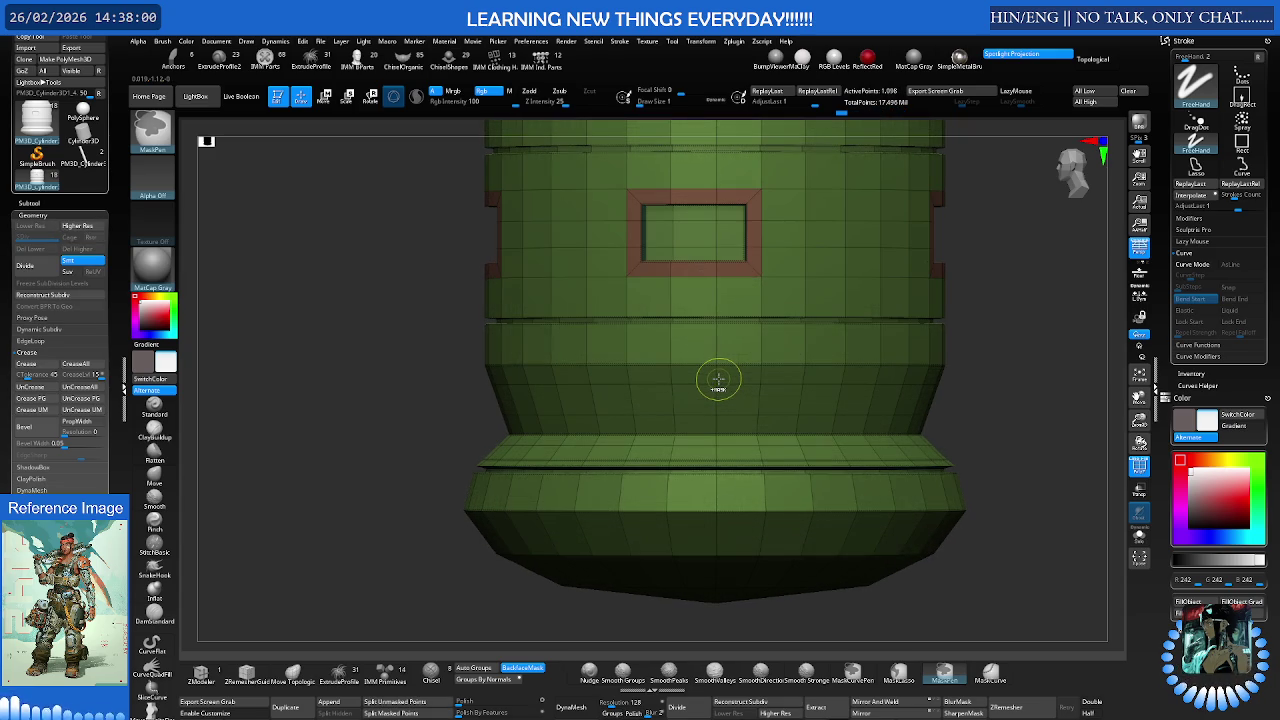
pyautogui.hotkey('shift', 'f')
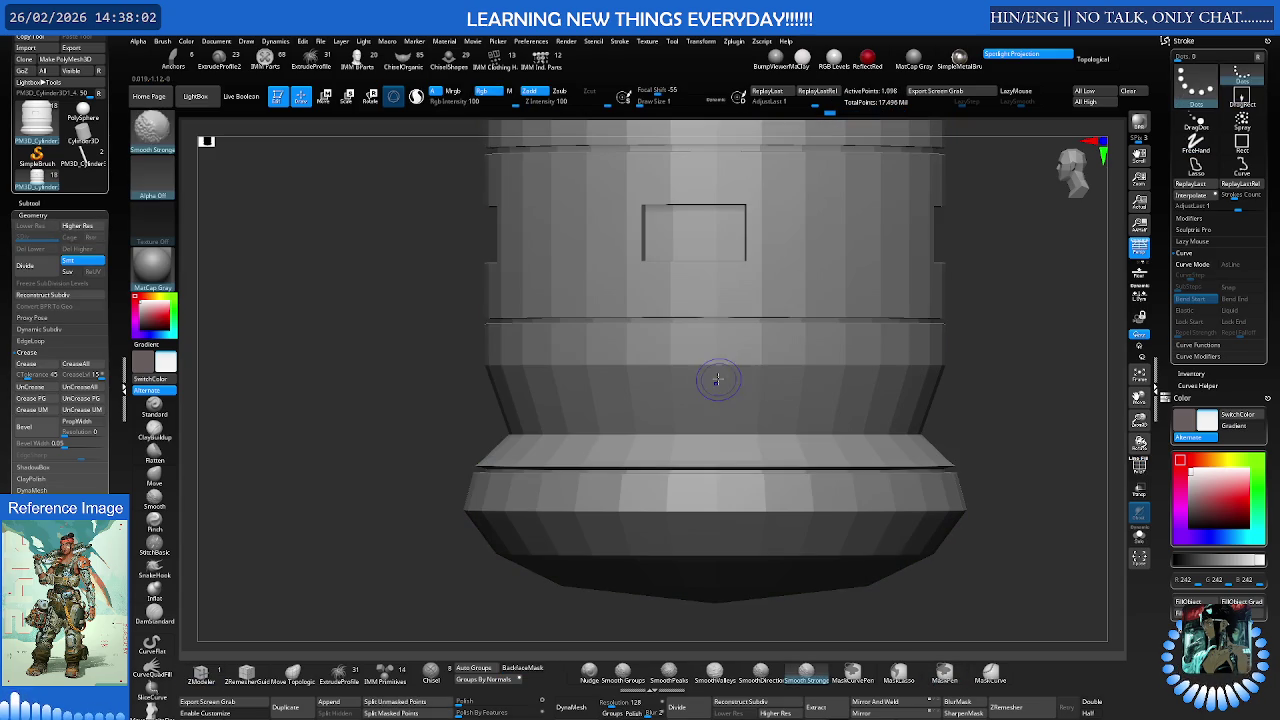
pyautogui.press('f')
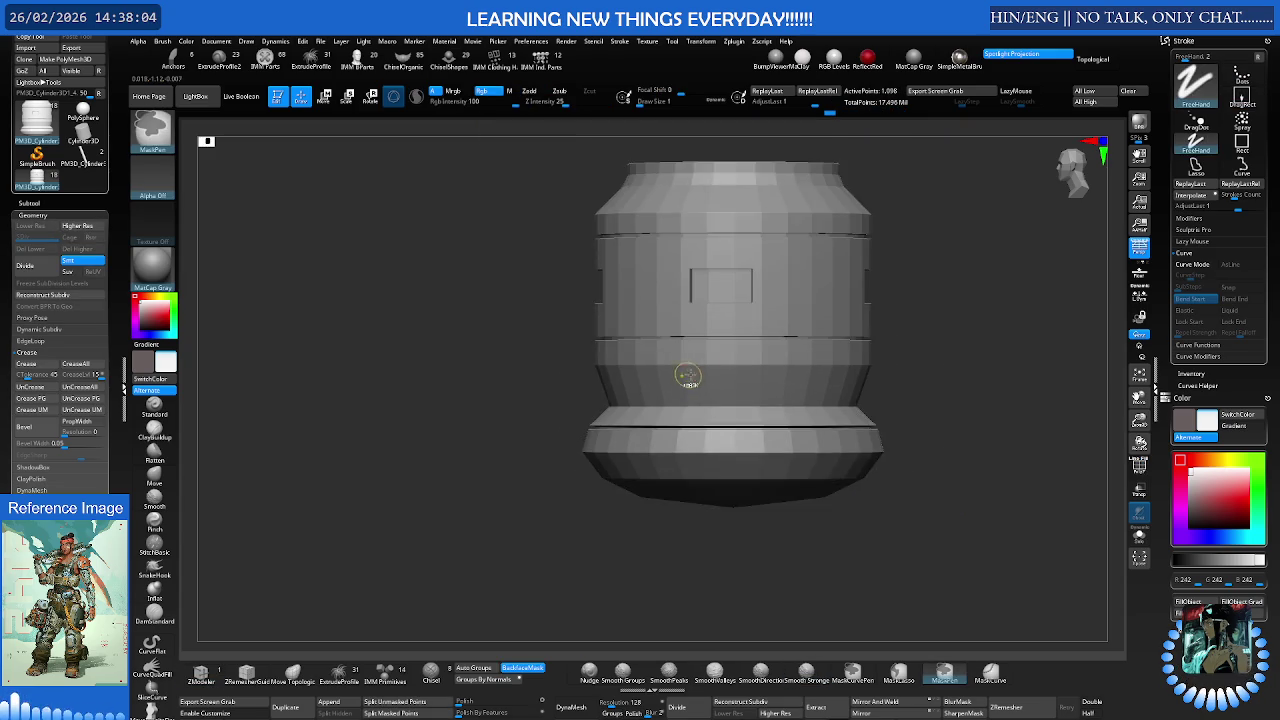
# - Inspect the collar from above and other angles, then return to its lowest level in ZModeler
pyautogui.moveTo(686, 400)
pyautogui.mouseDown(button='right')
pyautogui.moveTo(736, 421)
pyautogui.moveTo(742, 370)
pyautogui.mouseUp(button='right')
pyautogui.press('d')
pyautogui.press('ctrl')
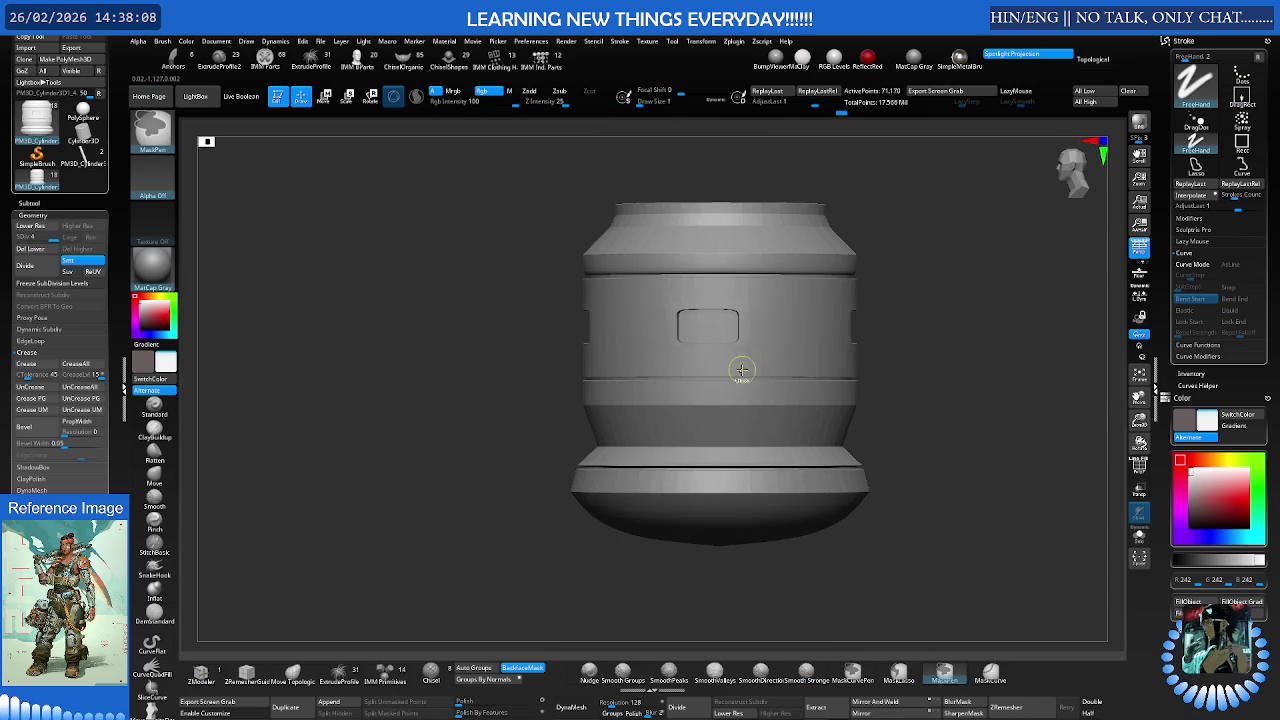
pyautogui.moveTo(742, 370)
pyautogui.mouseDown(button='right')
pyautogui.moveTo(691, 380)
pyautogui.moveTo(759, 376)
pyautogui.moveTo(771, 363)
pyautogui.moveTo(749, 337)
pyautogui.moveTo(686, 400)
pyautogui.moveTo(656, 314)
pyautogui.moveTo(660, 360)
pyautogui.moveTo(623, 294)
pyautogui.mouseUp(button='right')
pyautogui.press('b')
pyautogui.press('z')
pyautogui.press('m')
pyautogui.hotkey('shift', 'd')
# - Crease the opening's inner edge loop using Crease with EdgeLoop Complete, and inspect it
pyautogui.hotkey('shift', 'f')
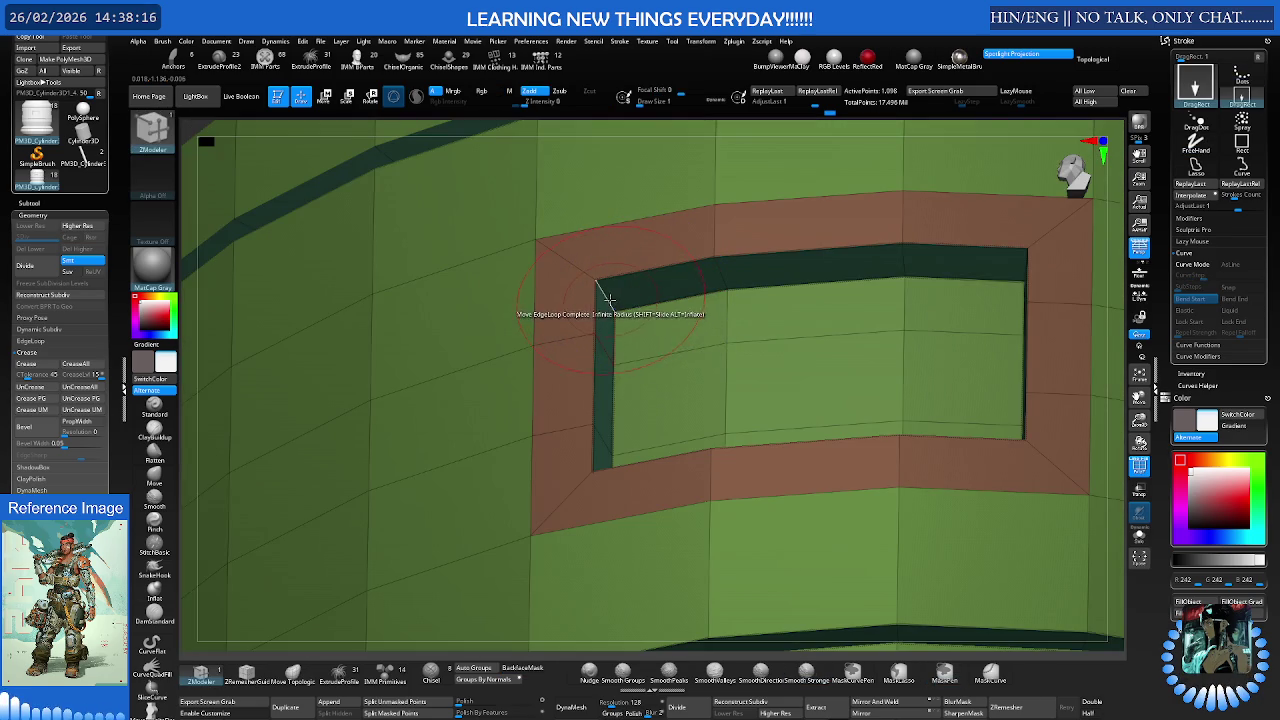
pyautogui.press('space')
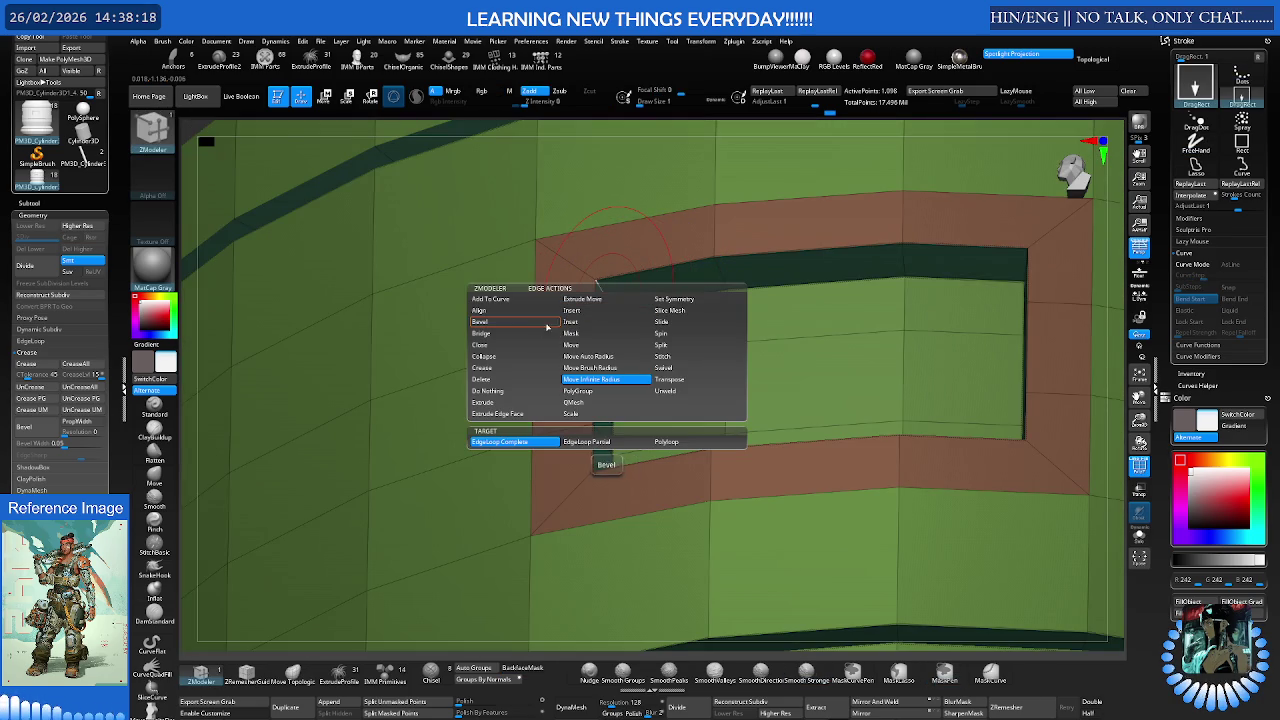
pyautogui.click(515, 371)
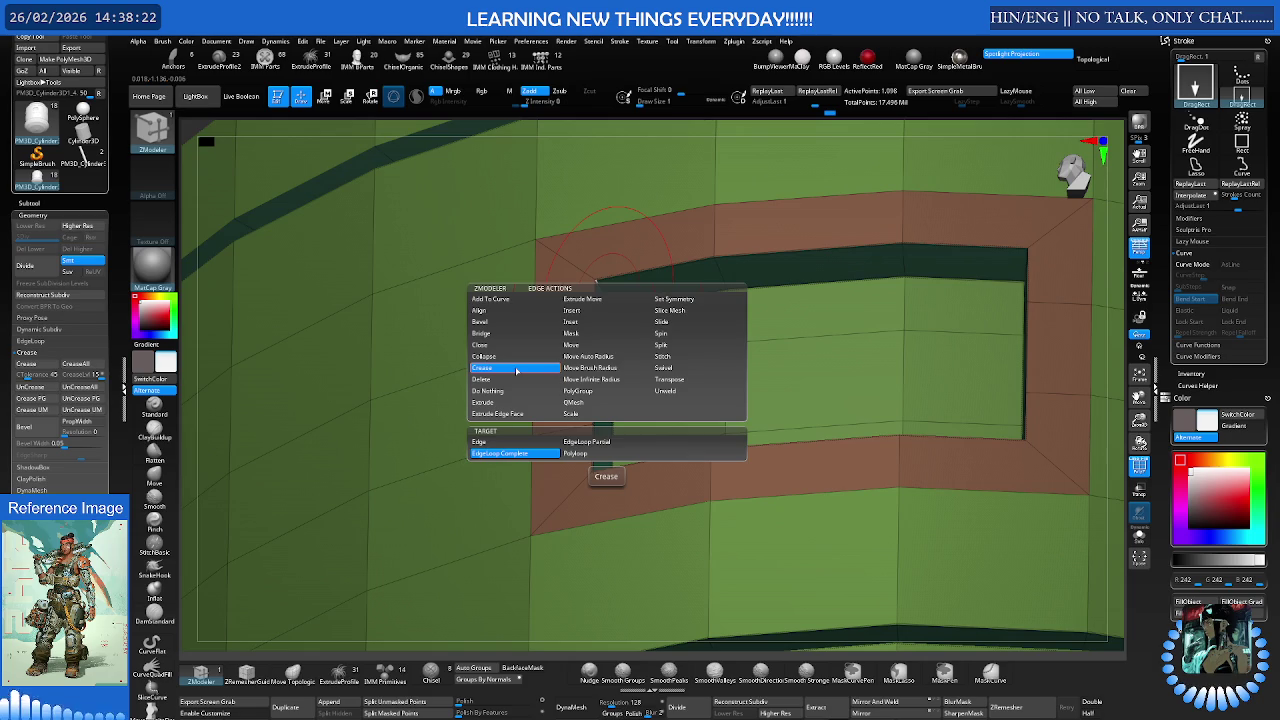
pyautogui.moveTo(597, 285); pyautogui.dragTo(597, 465, button='right')
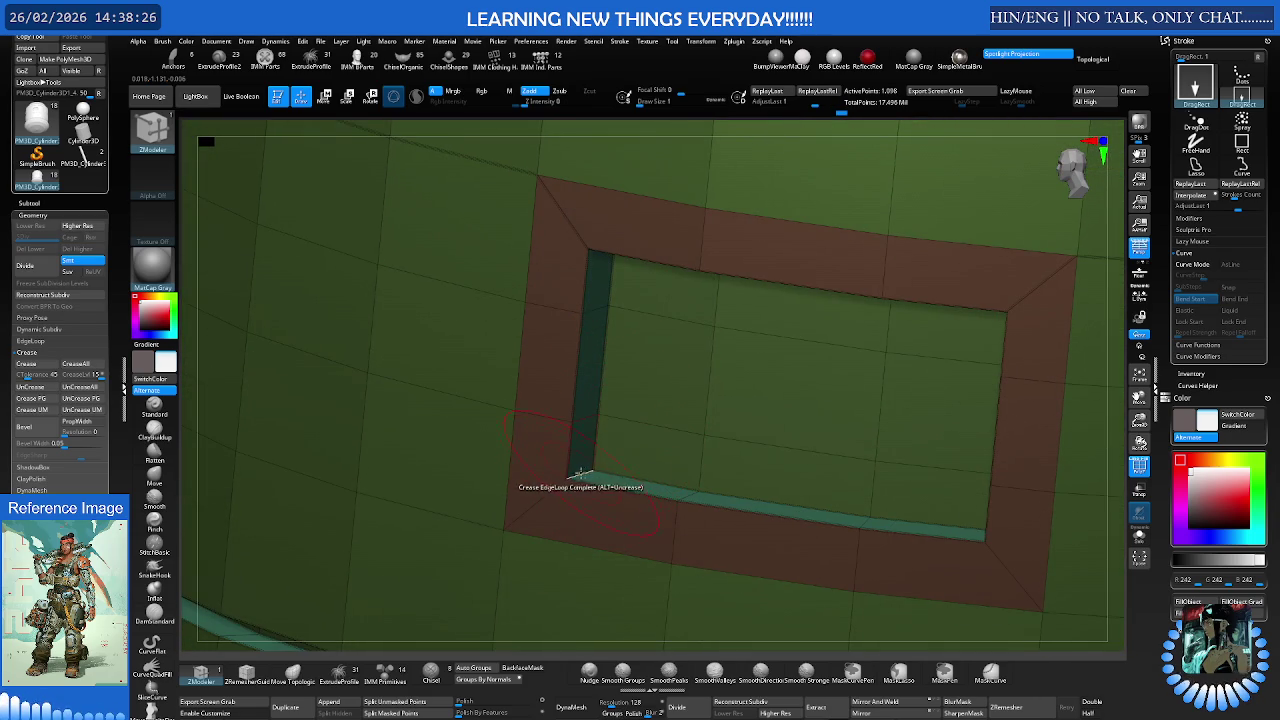
pyautogui.moveTo(614, 463); pyautogui.dragTo(716, 452, button='right')
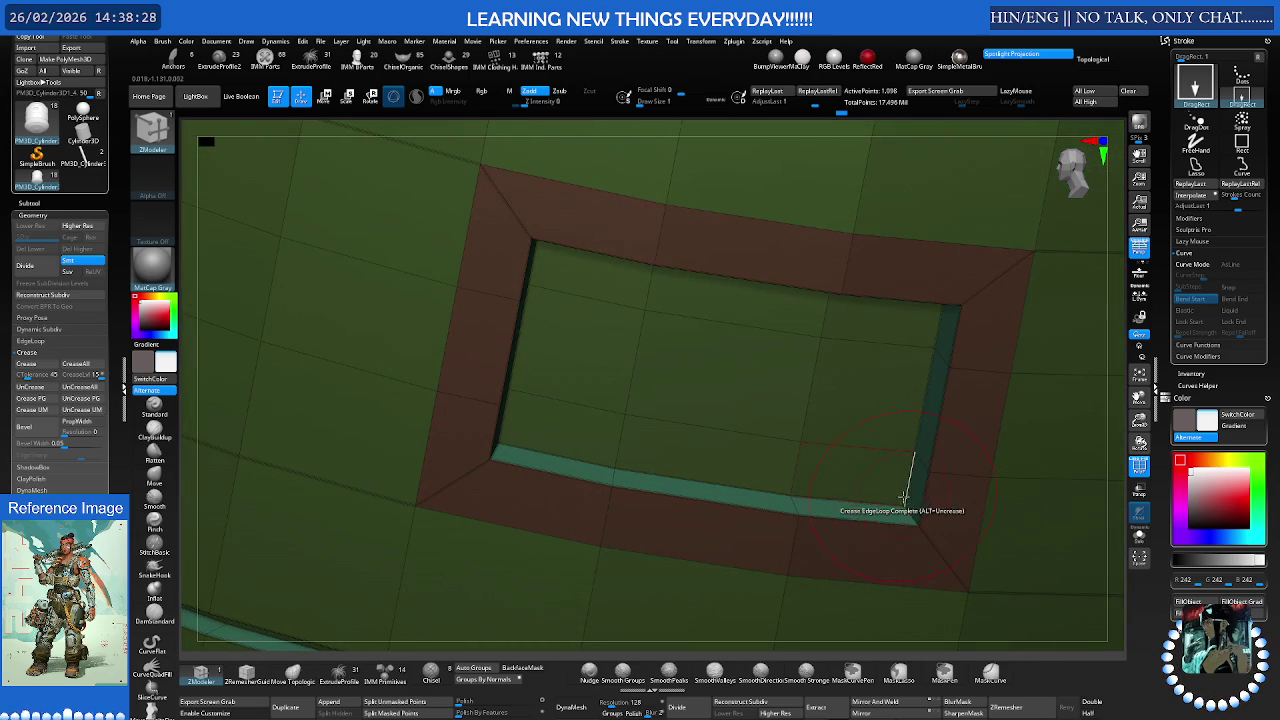
pyautogui.moveTo(800, 457)
pyautogui.mouseDown(button='right')
pyautogui.moveTo(634, 400)
pyautogui.moveTo(663, 394)
pyautogui.moveTo(607, 350)
pyautogui.mouseUp(button='right')
# - Switch the crease target to single Edge and crease individual inner edges of the opening
pyautogui.press('ctrl')
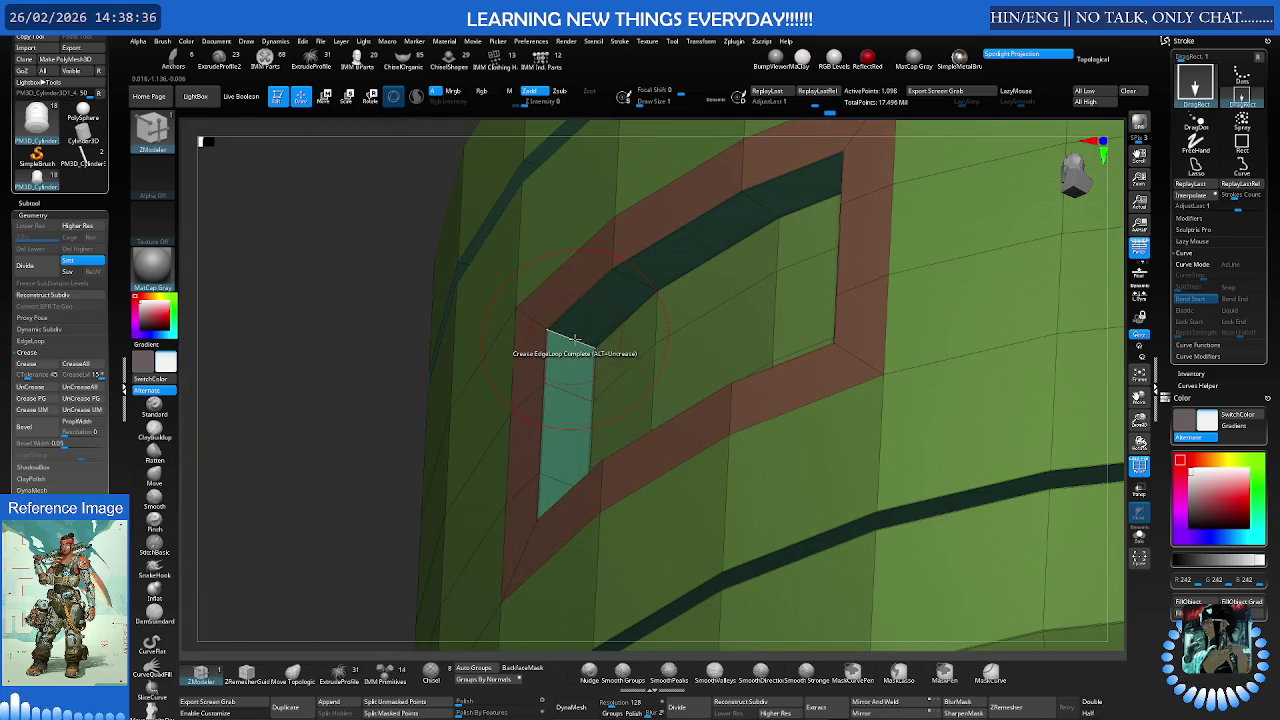
pyautogui.press('space')
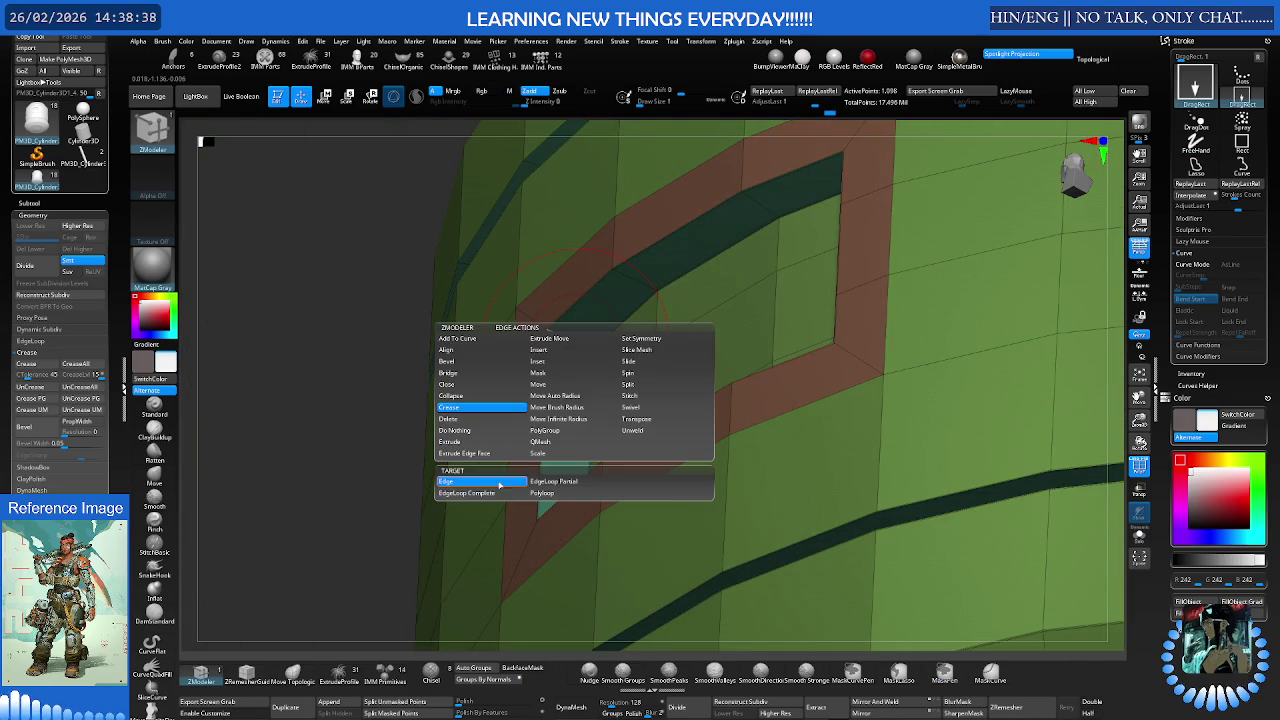
pyautogui.click(499, 485)
pyautogui.moveTo(574, 374); pyautogui.dragTo(609, 516, button='right')
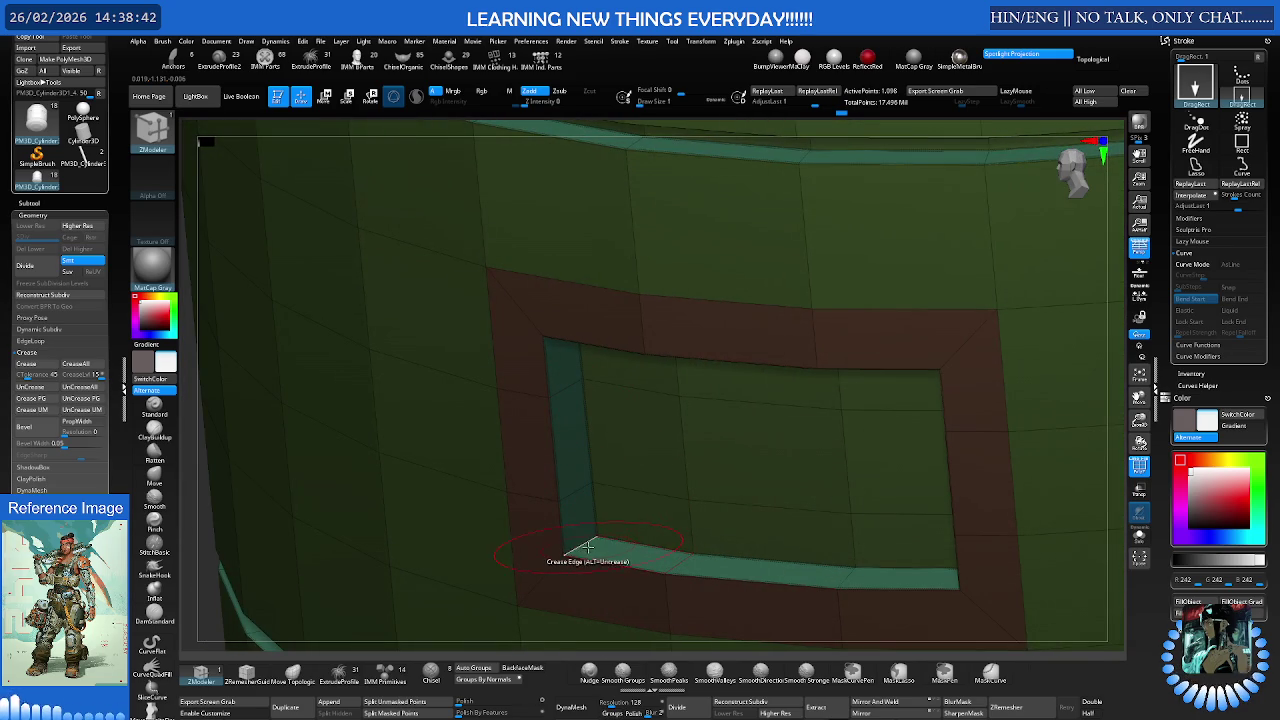
pyautogui.moveTo(784, 496)
pyautogui.mouseDown(button='right')
pyautogui.moveTo(726, 466)
pyautogui.moveTo(809, 516)
pyautogui.moveTo(841, 341)
pyautogui.moveTo(771, 334)
pyautogui.moveTo(803, 364)
pyautogui.moveTo(777, 323)
pyautogui.moveTo(760, 354)
pyautogui.moveTo(771, 371)
pyautogui.moveTo(804, 353)
pyautogui.moveTo(771, 334)
pyautogui.mouseUp(button='right')
pyautogui.hotkey('shift', 'f')
pyautogui.keyDown('ctrl'); pyautogui.moveTo(857, 334); pyautogui.dragTo(931, 334, button='right'); pyautogui.keyUp('ctrl')
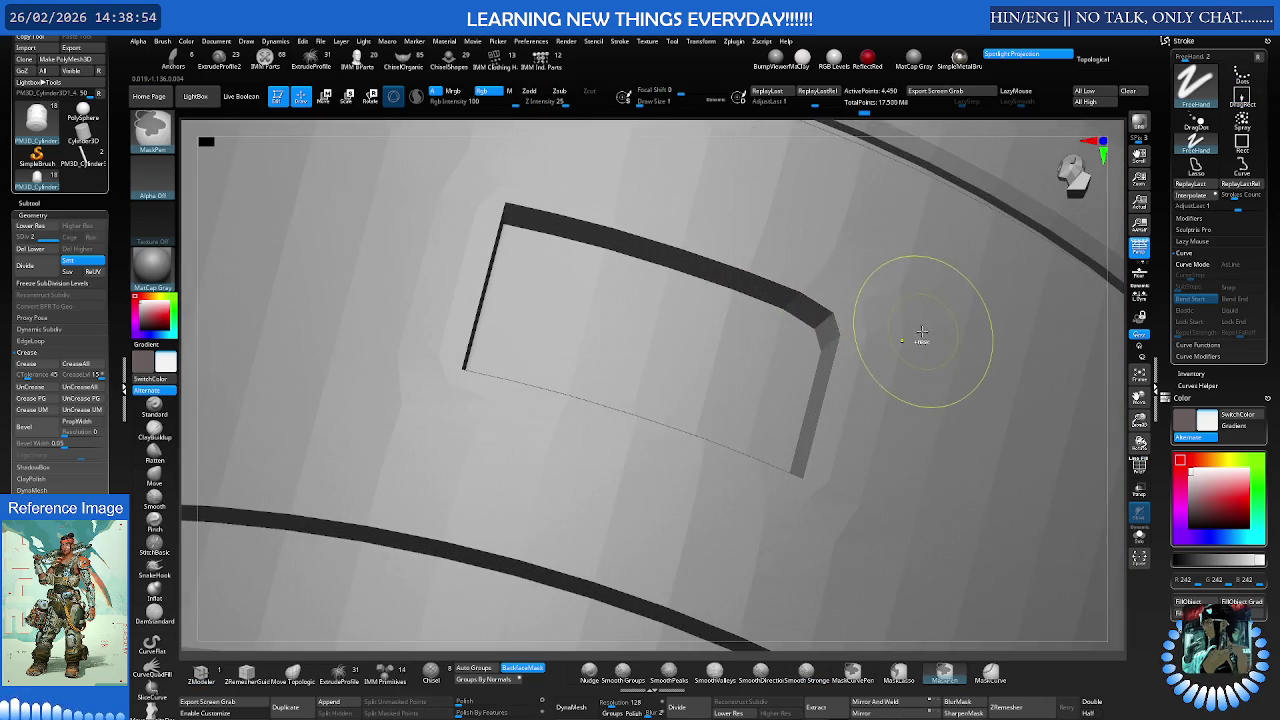
# - Drop to the base level in ZModeler with PolyFrame on, facing the window opening
pyautogui.hotkey('shift', 'd')
pyautogui.press('b')
pyautogui.press('z')
pyautogui.press('m')
pyautogui.moveTo(846, 349)
pyautogui.mouseDown(button='right')
pyautogui.moveTo(851, 404)
pyautogui.moveTo(789, 524)
pyautogui.moveTo(817, 325)
pyautogui.moveTo(869, 293)
pyautogui.moveTo(749, 349)
pyautogui.moveTo(900, 423)
pyautogui.moveTo(629, 371)
pyautogui.moveTo(565, 413)
pyautogui.moveTo(543, 400)
pyautogui.moveTo(566, 420)
pyautogui.moveTo(600, 417)
pyautogui.moveTo(573, 410)
pyautogui.mouseUp(button='right')
pyautogui.moveTo(476, 414)
pyautogui.mouseDown(button='right')
pyautogui.moveTo(503, 443)
pyautogui.moveTo(521, 530)
pyautogui.moveTo(743, 480)
pyautogui.moveTo(806, 443)
pyautogui.moveTo(803, 429)
pyautogui.moveTo(873, 400)
pyautogui.moveTo(856, 530)
pyautogui.moveTo(726, 531)
pyautogui.moveTo(734, 486)
pyautogui.moveTo(650, 421)
pyautogui.moveTo(553, 390)
pyautogui.moveTo(545, 248)
pyautogui.moveTo(714, 234)
pyautogui.moveTo(686, 255)
pyautogui.mouseUp(button='right')
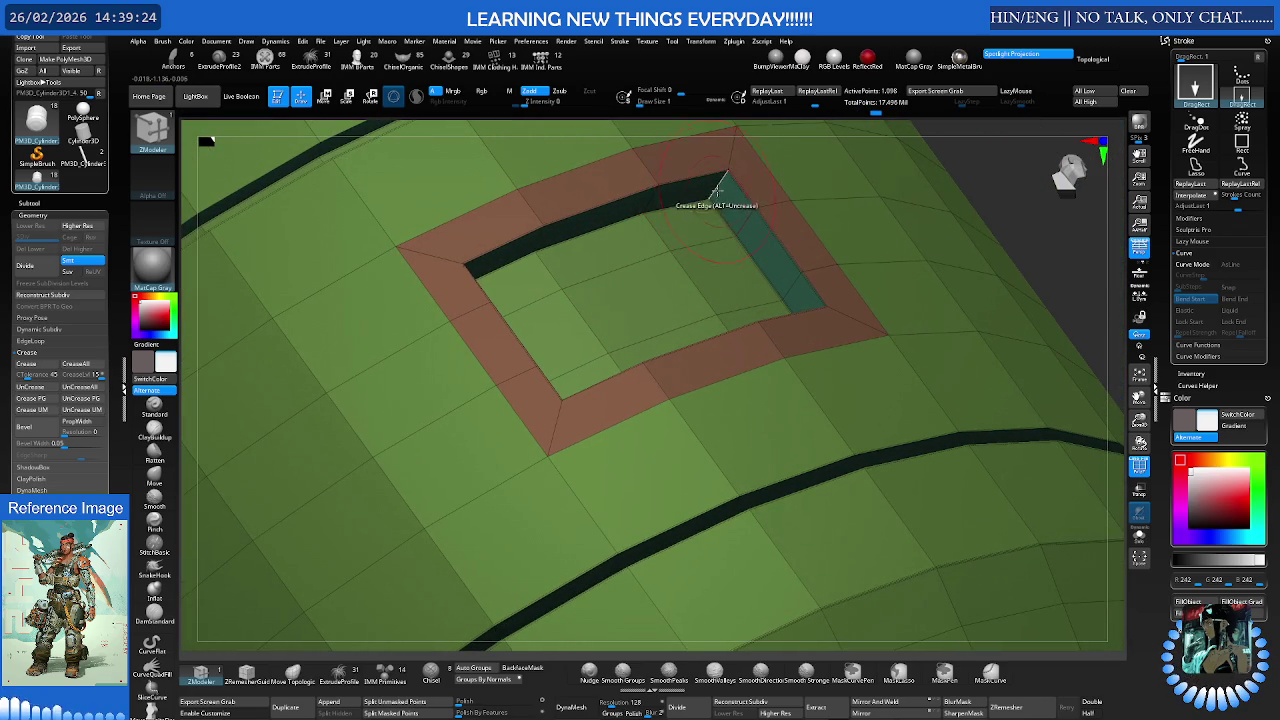
# - Crease the remaining uncreased inner edges of the window opening and frame the collar
pyautogui.moveTo(720, 205); pyautogui.dragTo(748, 274, button='right')
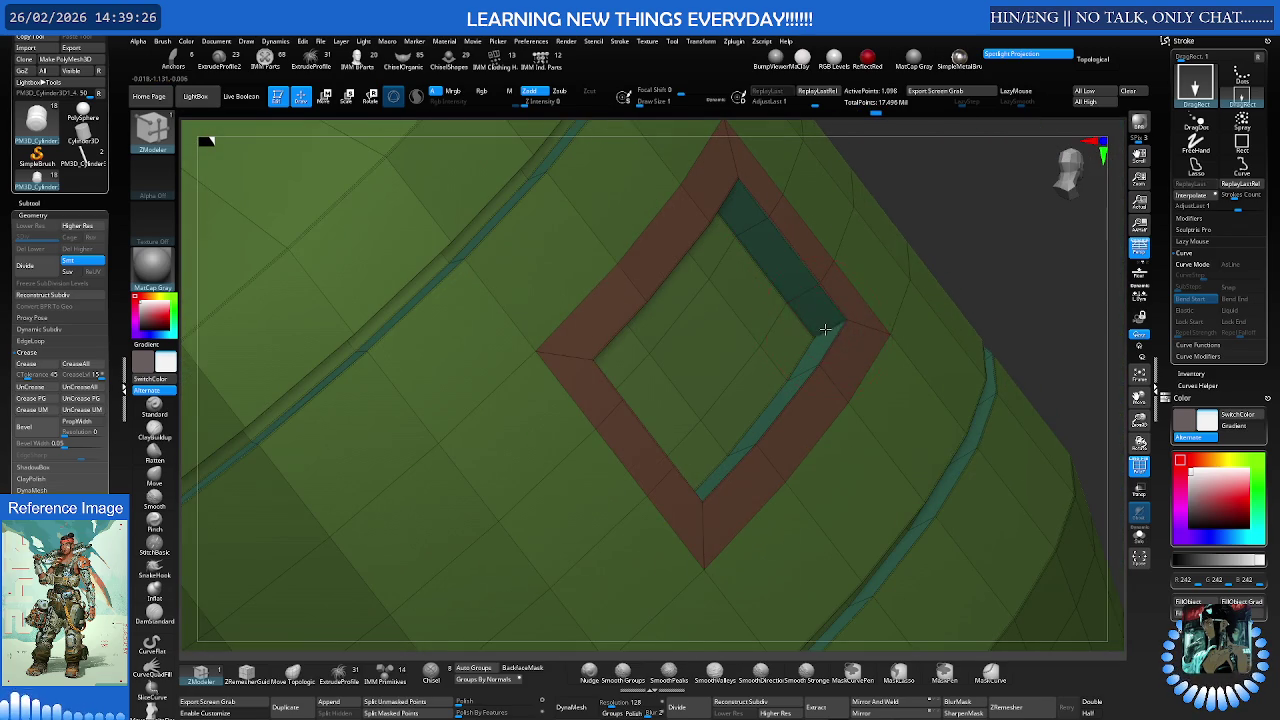
pyautogui.moveTo(829, 329)
pyautogui.mouseDown(button='right')
pyautogui.moveTo(680, 386)
pyautogui.moveTo(794, 324)
pyautogui.moveTo(673, 404)
pyautogui.moveTo(697, 443)
pyautogui.moveTo(703, 329)
pyautogui.moveTo(691, 357)
pyautogui.moveTo(839, 309)
pyautogui.moveTo(713, 335)
pyautogui.mouseUp(button='right')
pyautogui.press('b')
pyautogui.press('z')
pyautogui.press('m')
pyautogui.moveTo(620, 198)
pyautogui.mouseDown(button='right')
pyautogui.moveTo(738, 373)
pyautogui.moveTo(694, 380)
pyautogui.moveTo(815, 341)
pyautogui.mouseUp(button='right')
pyautogui.moveTo(932, 316)
pyautogui.mouseDown(button='right')
pyautogui.moveTo(903, 366)
pyautogui.moveTo(895, 280)
pyautogui.mouseUp(button='right')
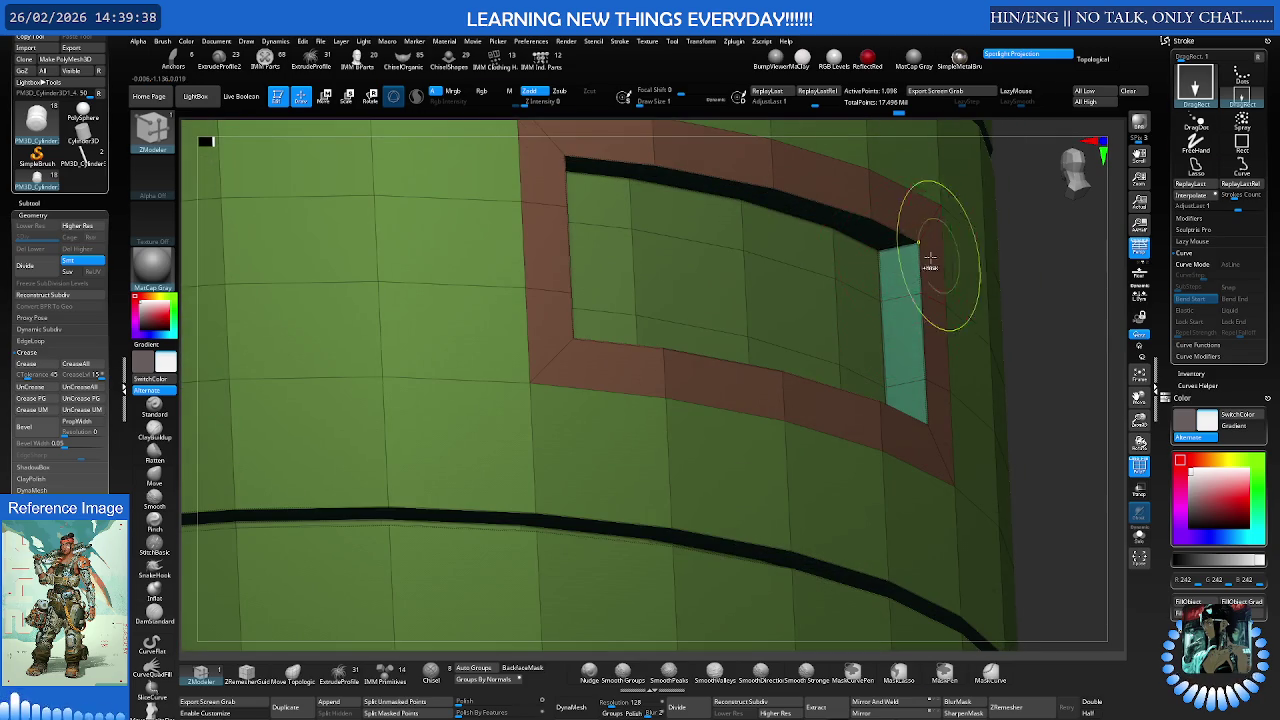
pyautogui.press('f')
pyautogui.moveTo(834, 283)
pyautogui.mouseDown(button='right')
pyautogui.moveTo(817, 289)
pyautogui.moveTo(860, 310)
pyautogui.moveTo(814, 346)
pyautogui.moveTo(763, 331)
pyautogui.moveTo(548, 361)
pyautogui.moveTo(750, 376)
pyautogui.moveTo(523, 371)
pyautogui.mouseUp(button='right')
pyautogui.hotkey('shift', 'd')
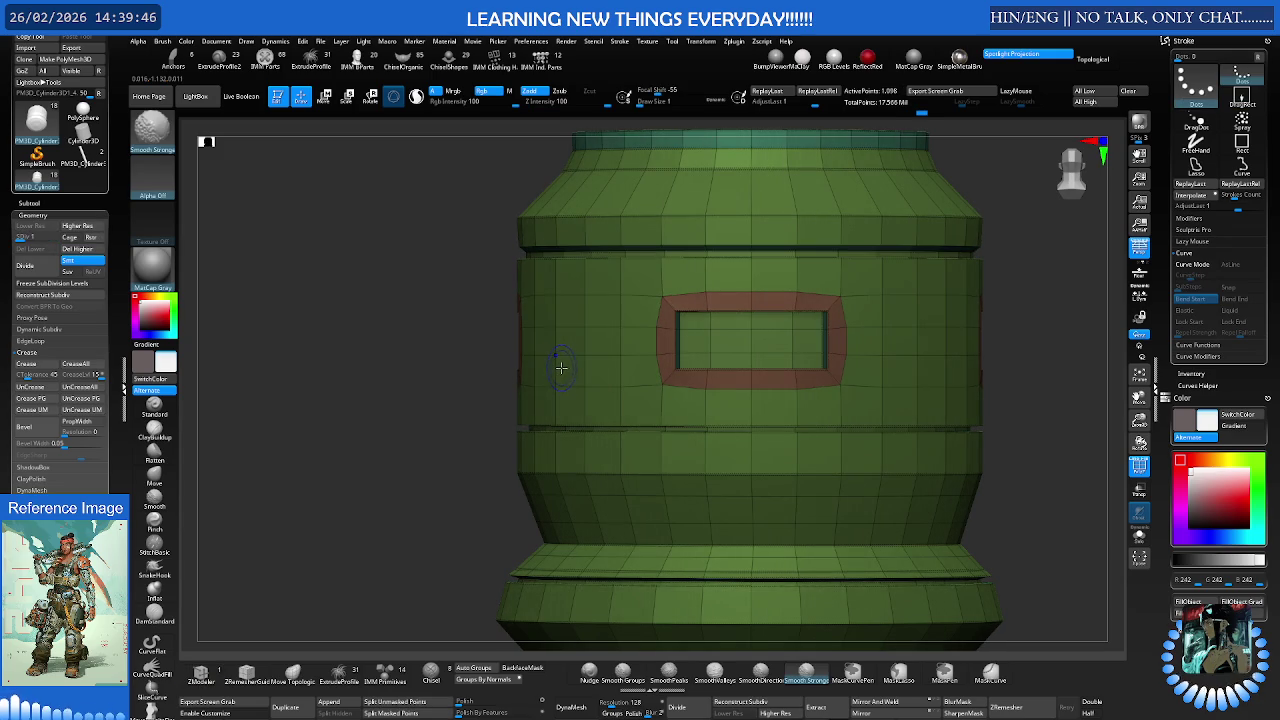
# - Return to the lowest subdivision level in ZModeler and view the base from above
pyautogui.press('d')
pyautogui.press('ctrl')
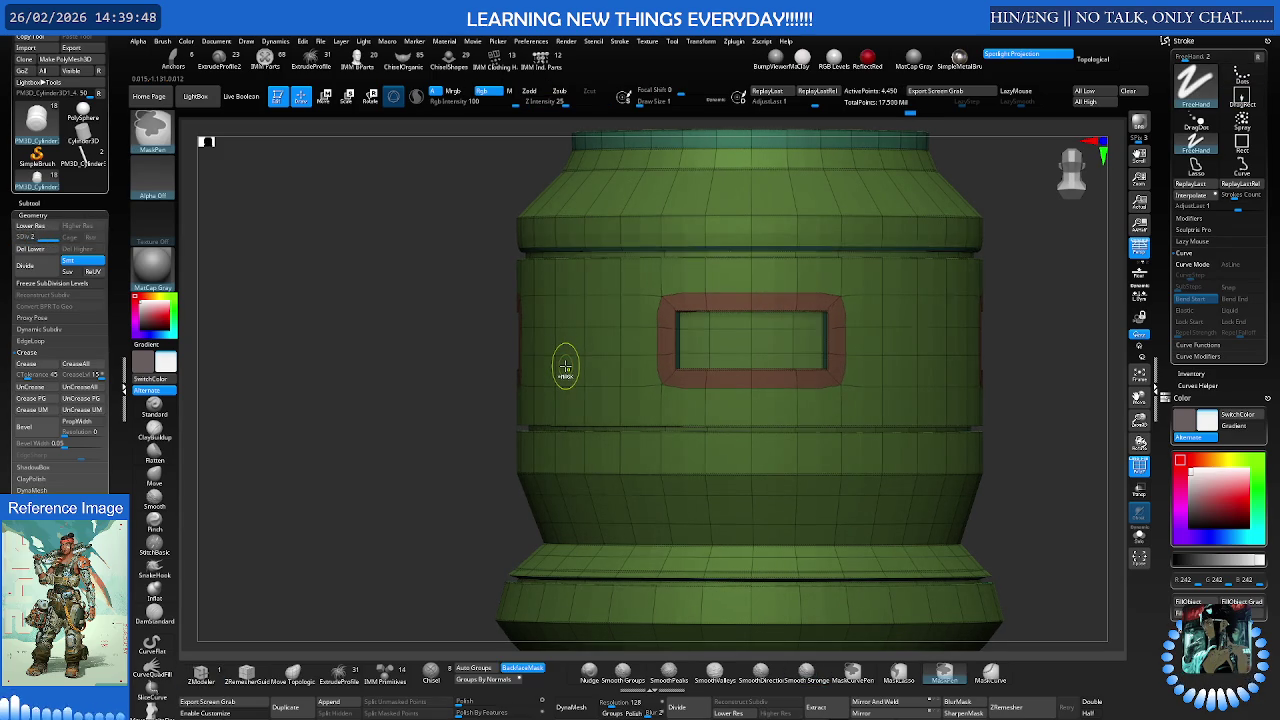
pyautogui.press('b')
pyautogui.press('z')
pyautogui.press('m')
pyautogui.hotkey('shift', 'd')
pyautogui.press('space')
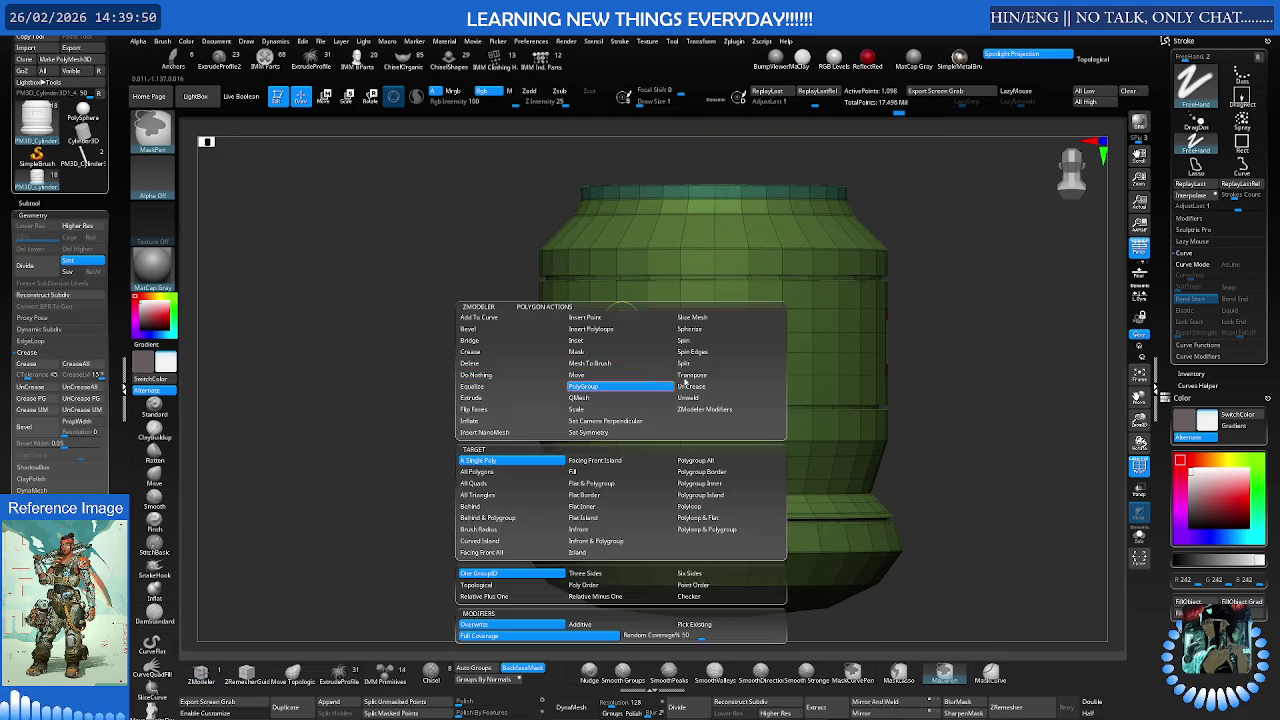
pyautogui.scroll(3, 829, 414)
pyautogui.scroll(5, 832, 355)
pyautogui.moveTo(832, 355)
pyautogui.mouseDown(button='right')
pyautogui.moveTo(771, 377)
pyautogui.moveTo(779, 390)
pyautogui.mouseUp(button='right')
# - Apply an EdgeLoop Complete edge action to shift a loop into a new band near the base
pyautogui.press('space')
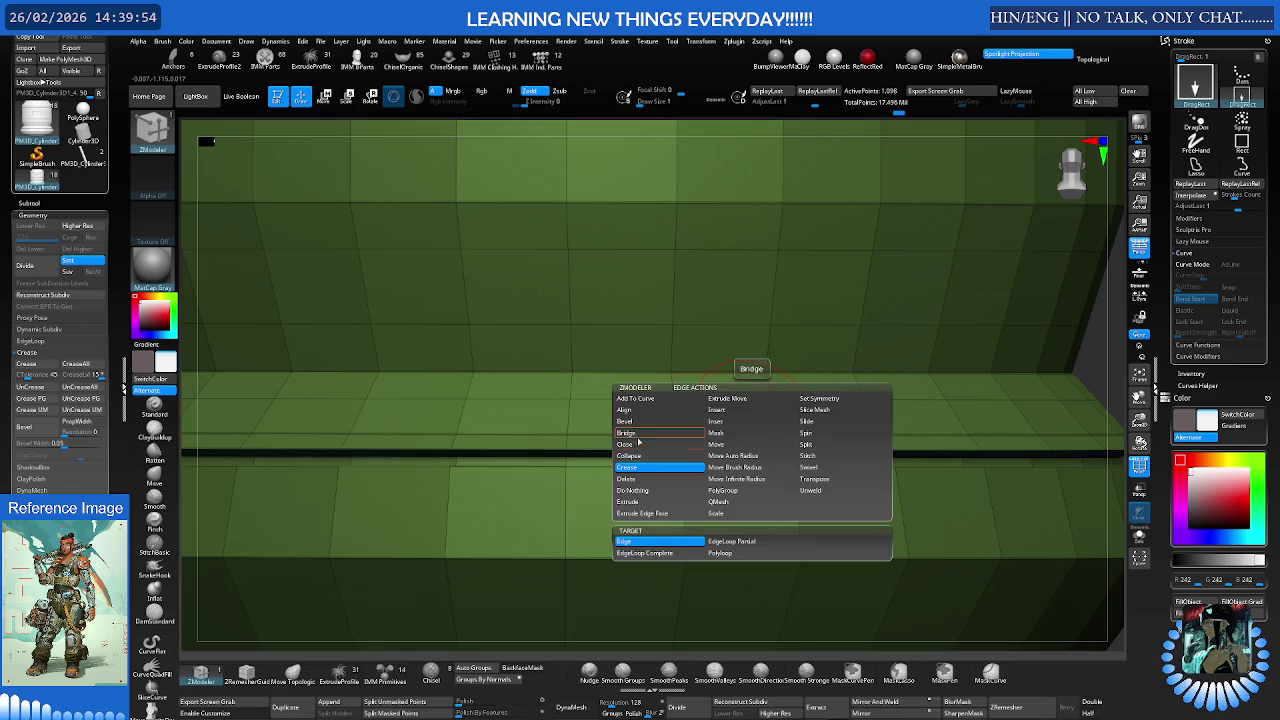
pyautogui.click(643, 480)
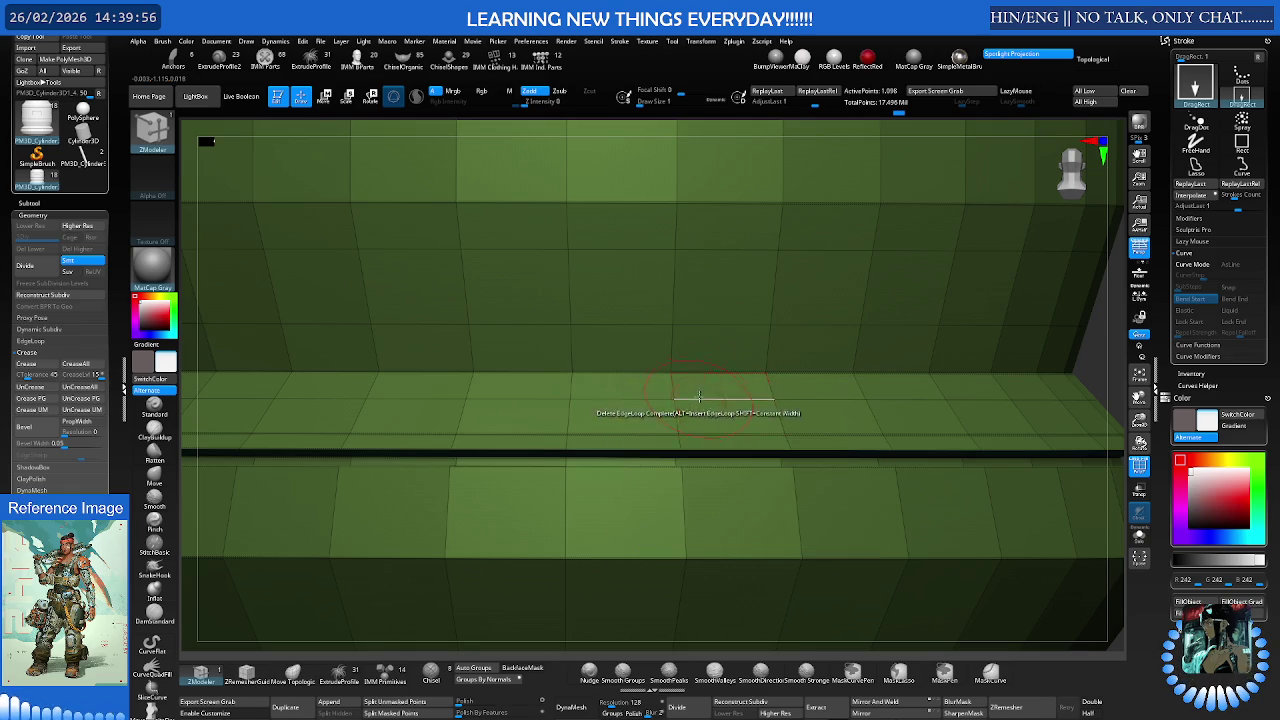
pyautogui.press('space')
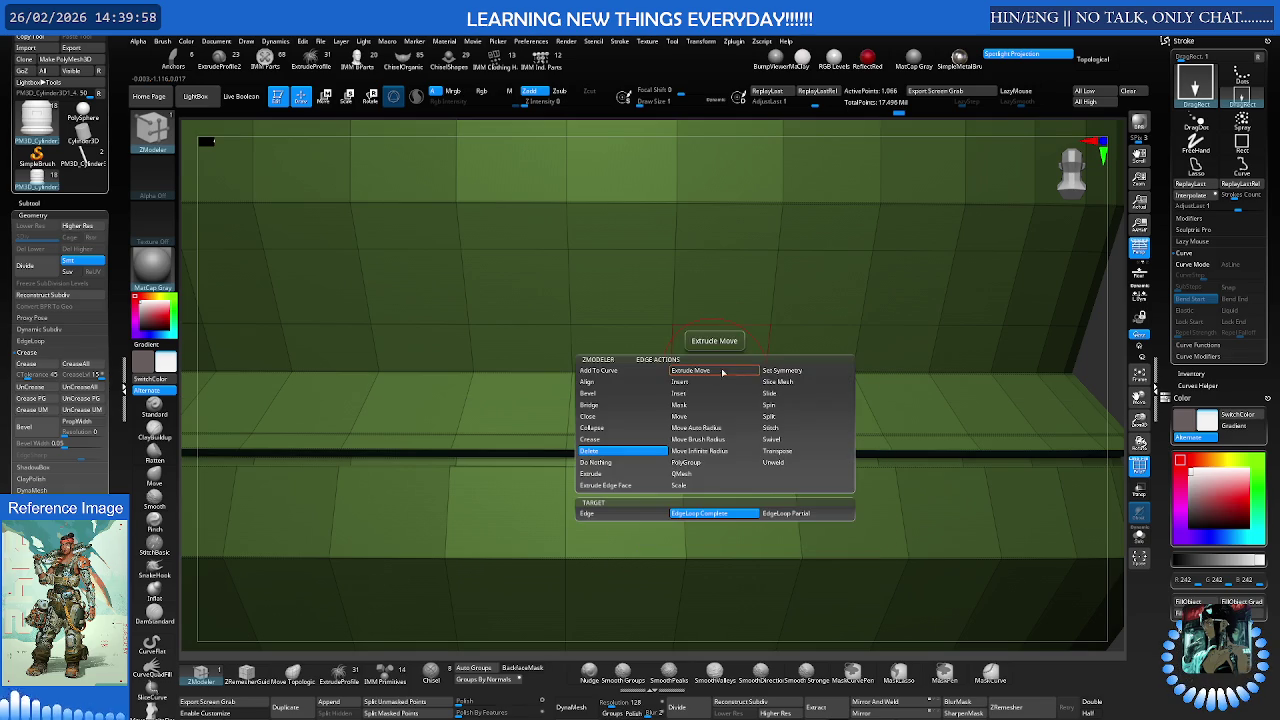
pyautogui.click(786, 391)
pyautogui.moveTo(719, 390)
pyautogui.mouseDown()
pyautogui.moveTo(722, 446)
pyautogui.moveTo(734, 424)
pyautogui.mouseUp()
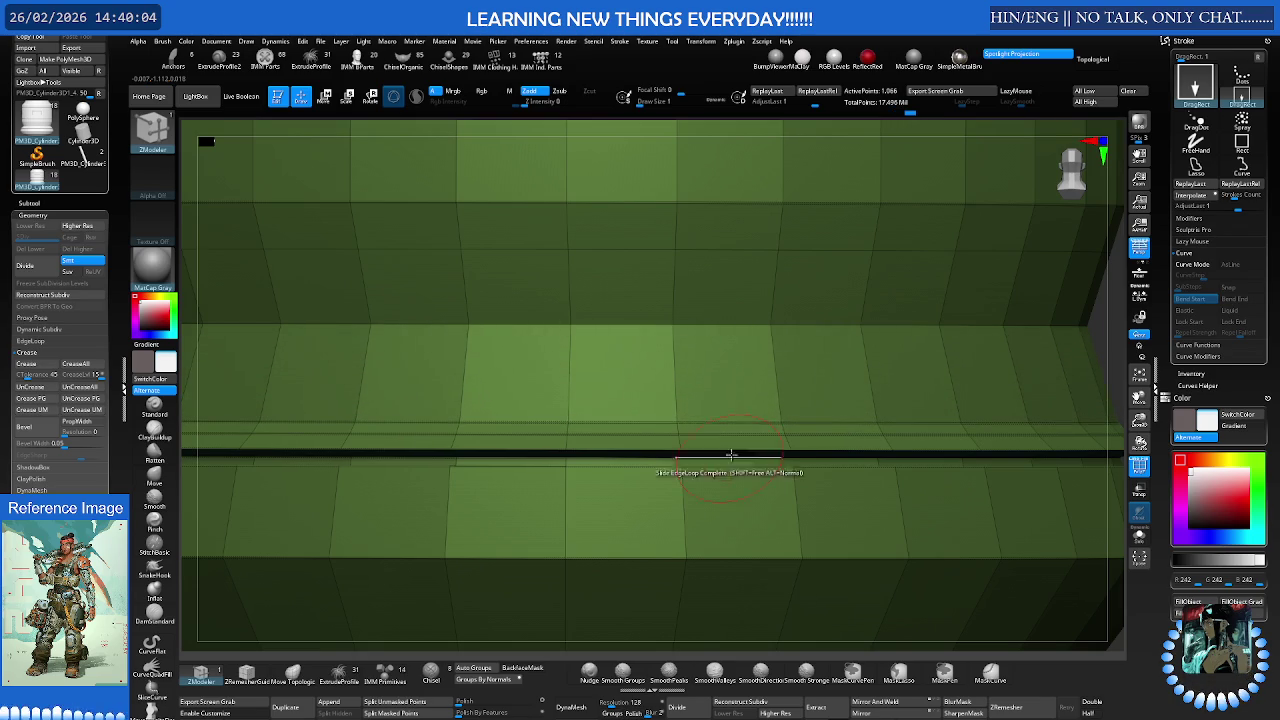
# - Scale the complete edge loop outward into a protruding ledge around the cylinder base
pyautogui.press('space')
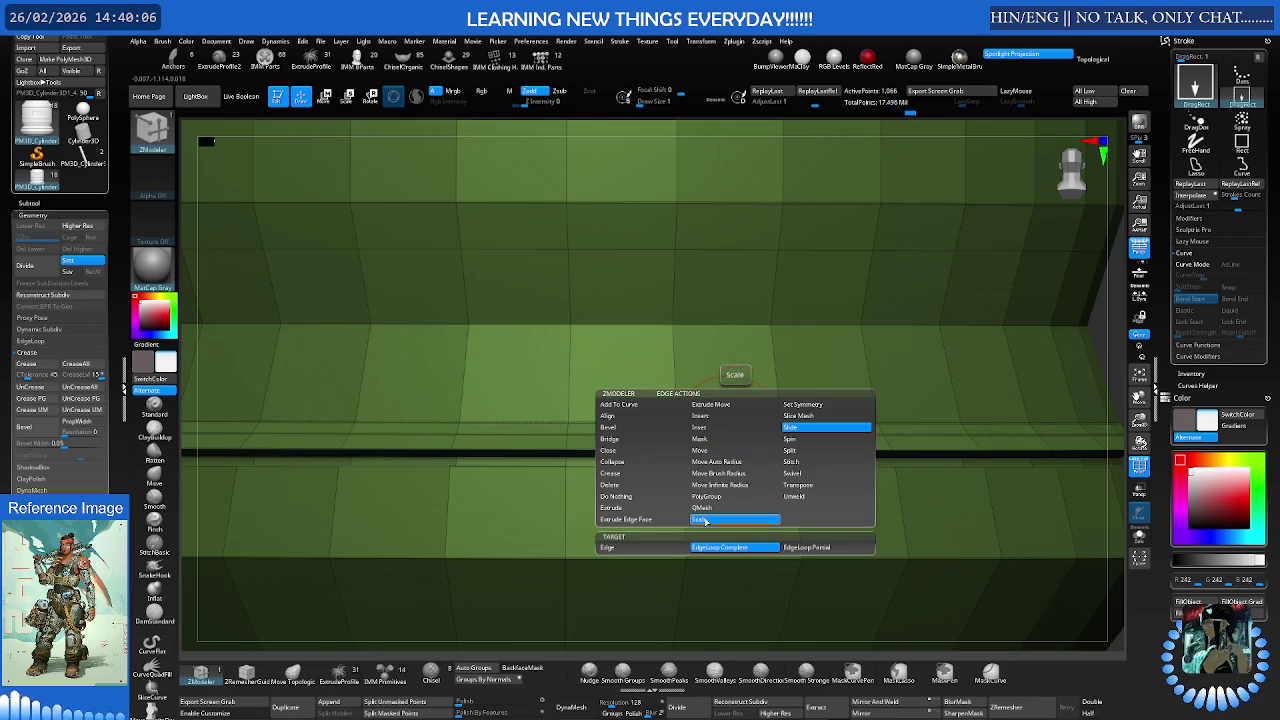
pyautogui.click(700, 507)
pyautogui.moveTo(717, 417); pyautogui.dragTo(499, 357)
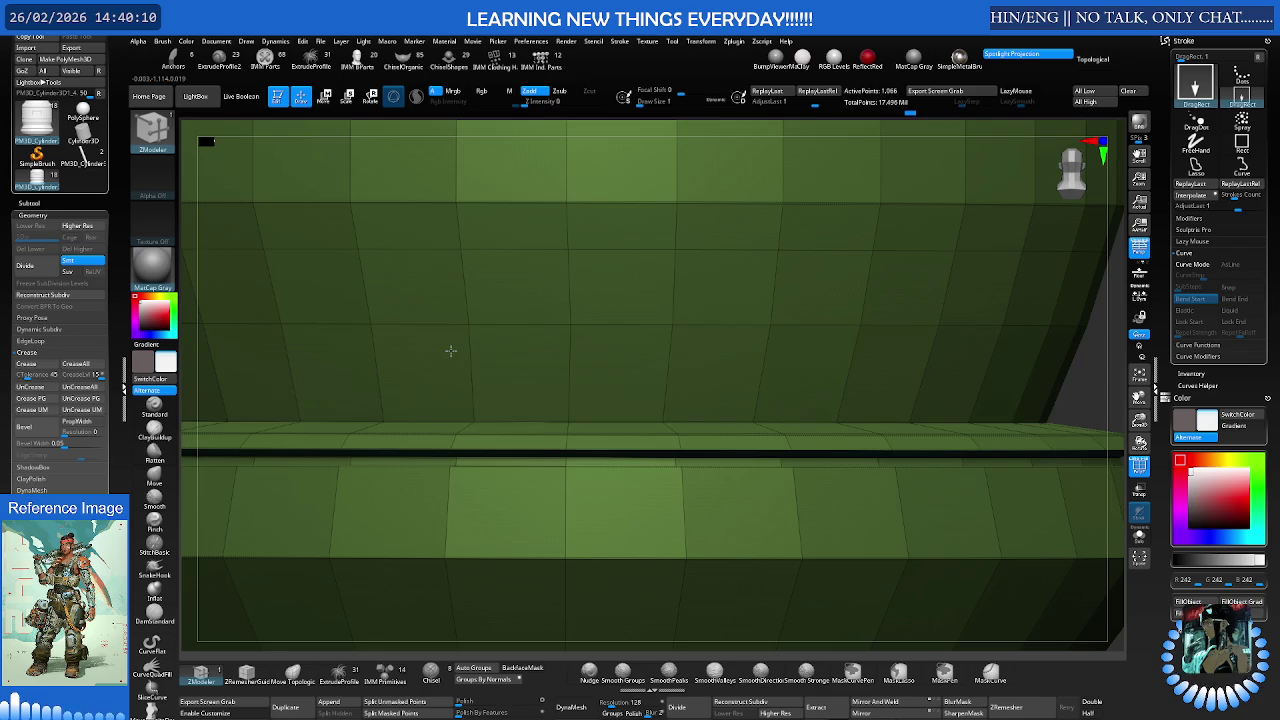
pyautogui.moveTo(717, 360)
pyautogui.keyDown('alt'); pyautogui.mouseDown(button='right')
pyautogui.moveTo(631, 357)
pyautogui.moveTo(632, 393)
pyautogui.moveTo(657, 349)
pyautogui.moveTo(677, 386)
pyautogui.mouseUp(button='right'); pyautogui.keyUp('alt')
# - Set the edge action to delete complete edge loops and view the whole cylinder
pyautogui.press('space')
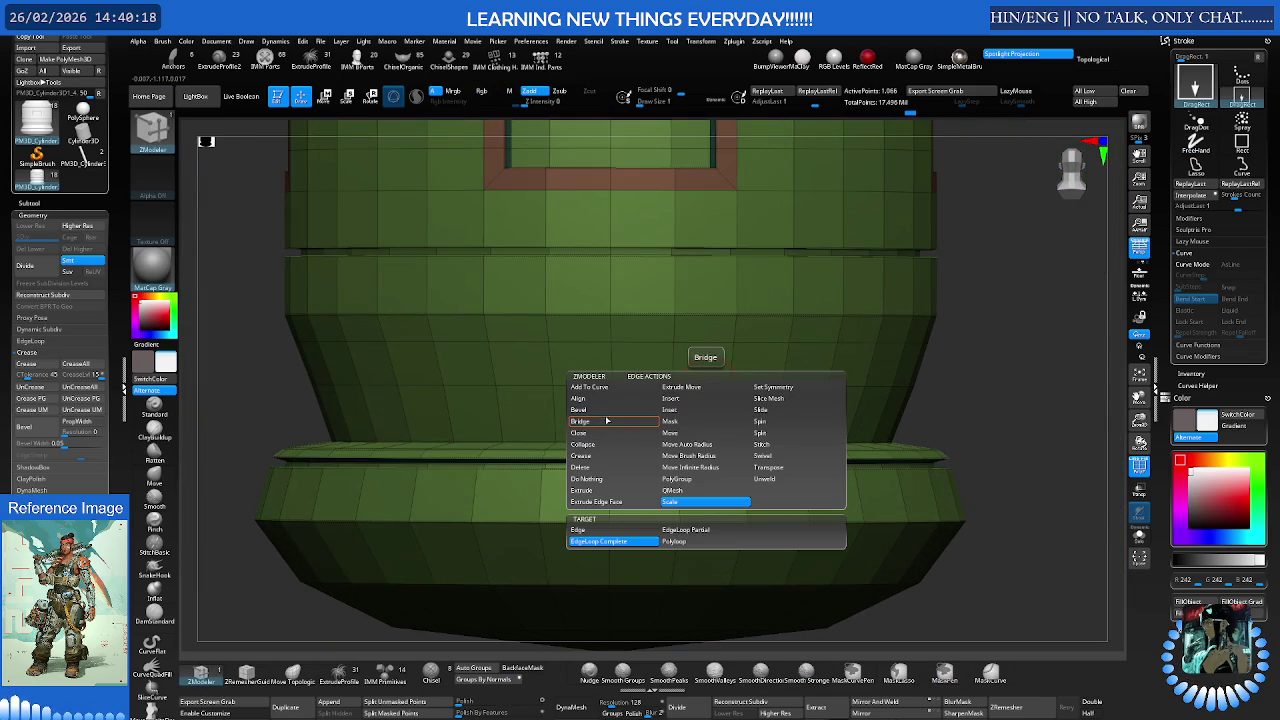
pyautogui.click(601, 468)
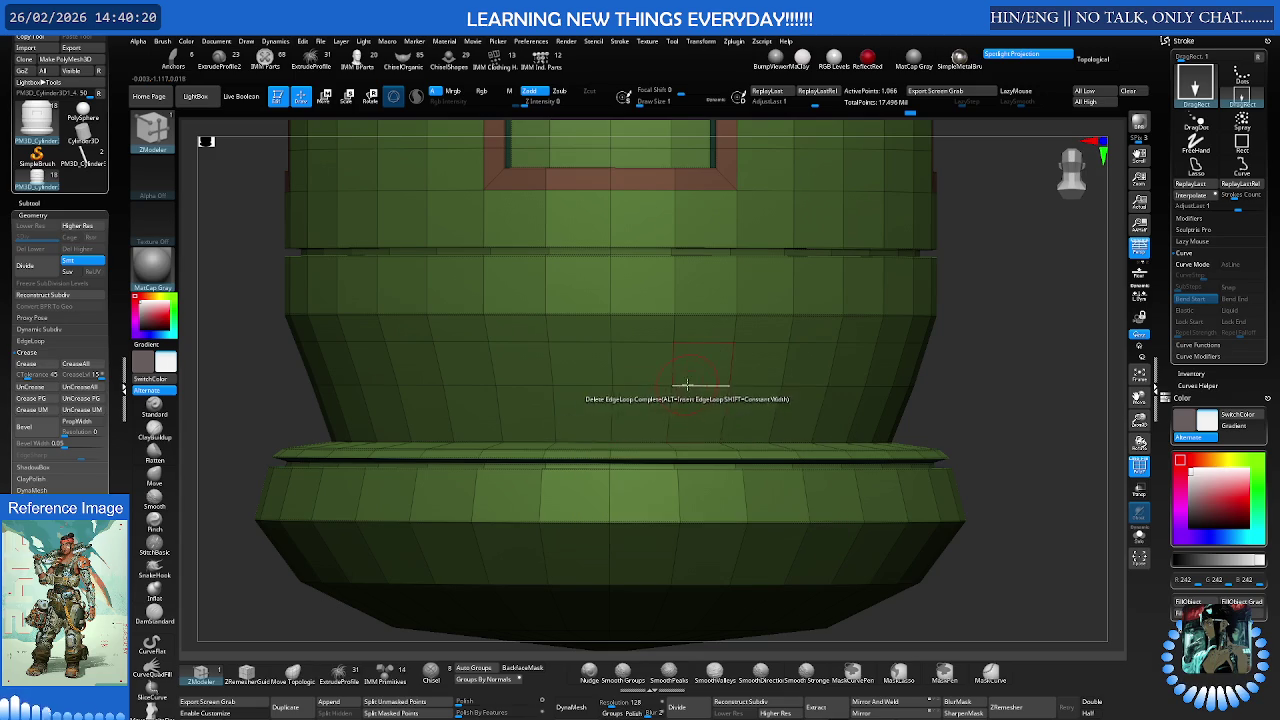
pyautogui.keyDown('alt'); pyautogui.moveTo(692, 380); pyautogui.dragTo(697, 415, button='right'); pyautogui.keyUp('alt')
pyautogui.press('space')
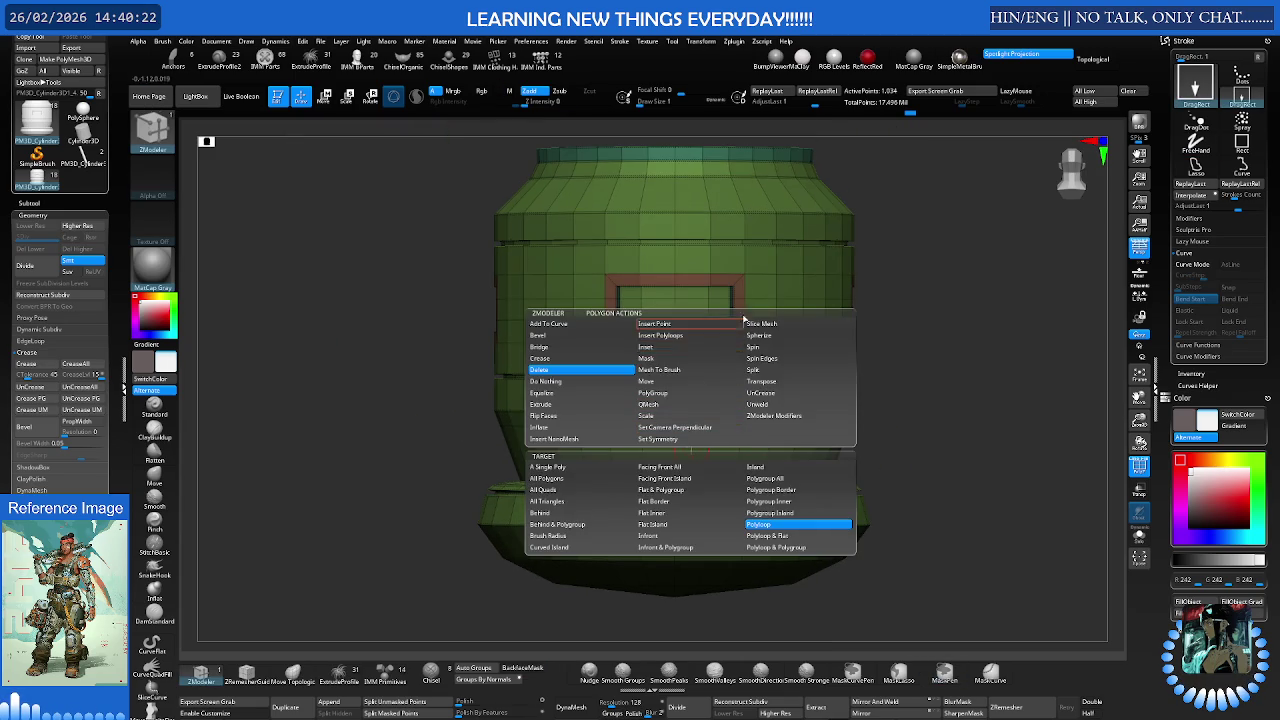
pyautogui.moveTo(745, 325)
pyautogui.mouseDown(button='right')
pyautogui.moveTo(762, 342)
pyautogui.moveTo(762, 408)
pyautogui.mouseUp(button='right')
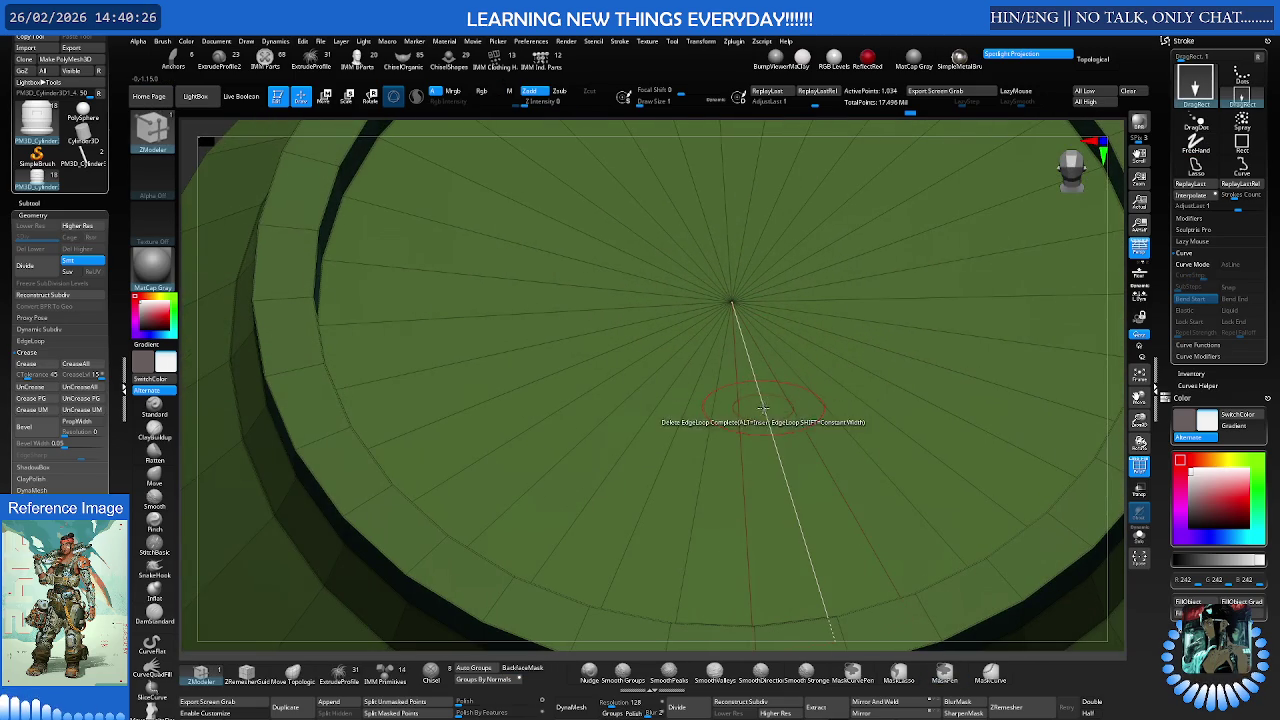
# - Set the ZModeler edge action to Insert edge loops
pyautogui.press('space')
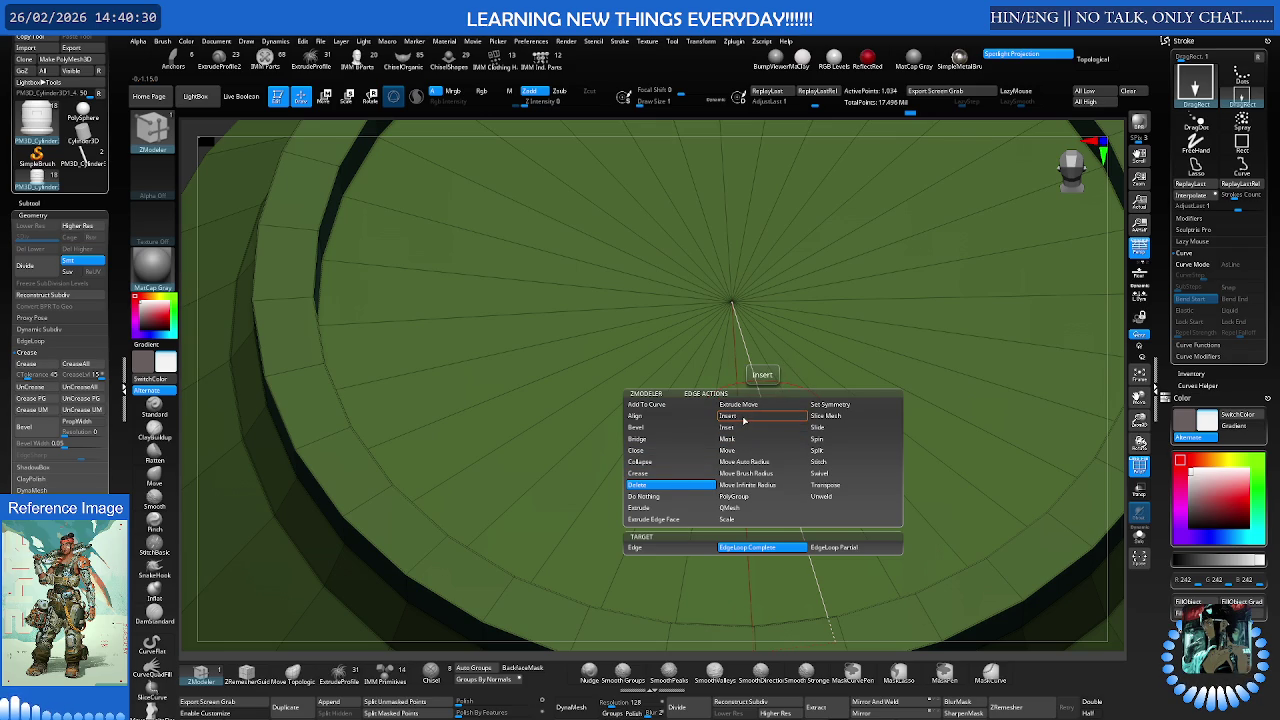
pyautogui.click(743, 420)
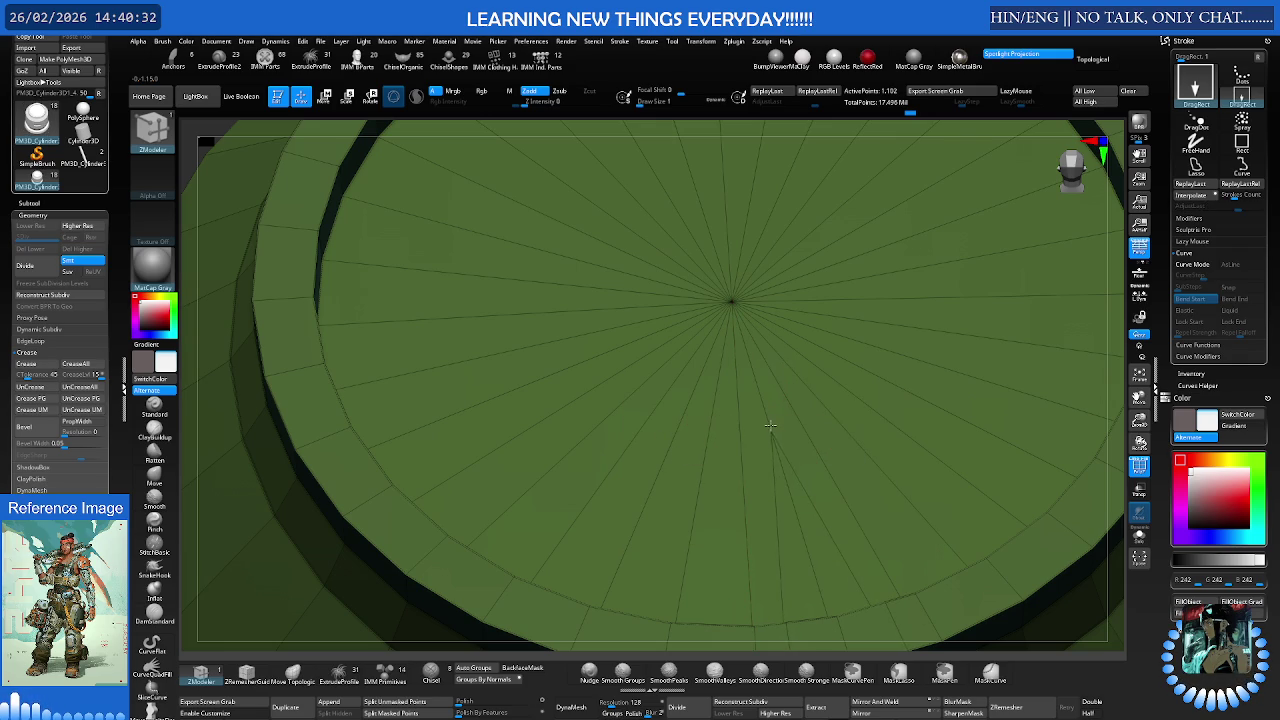
pyautogui.press('space')
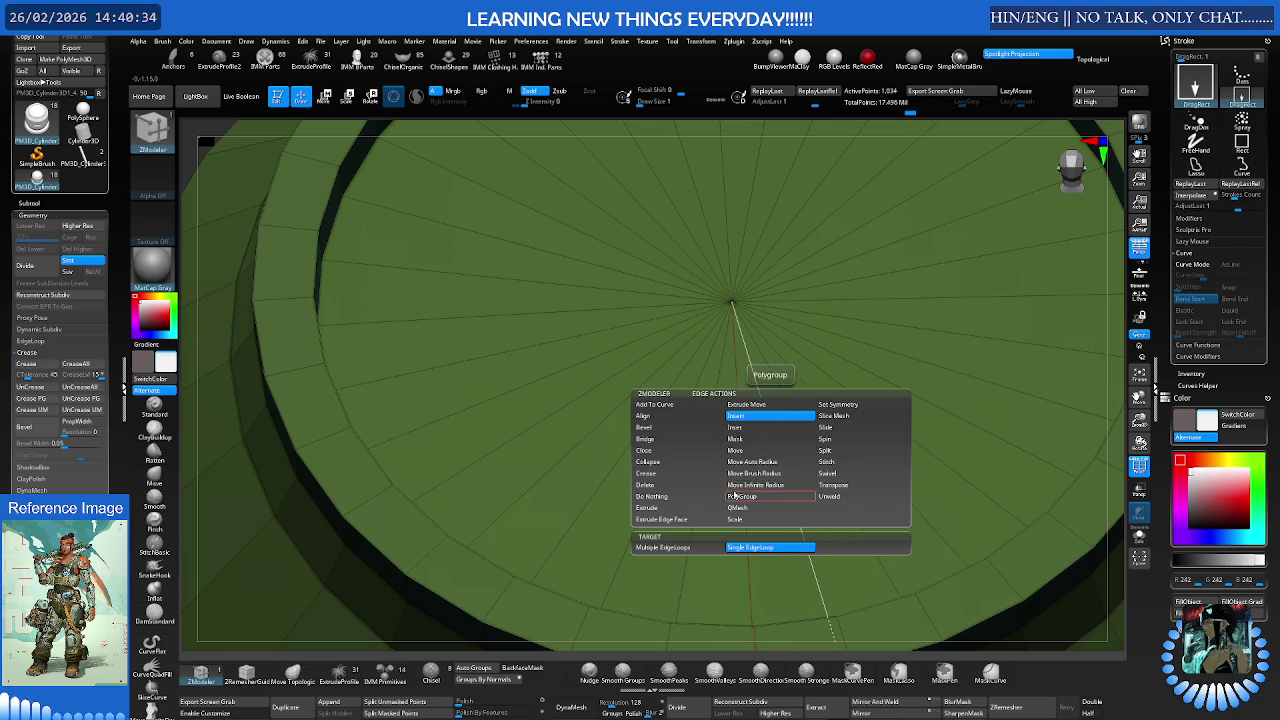
pyautogui.click(737, 416)
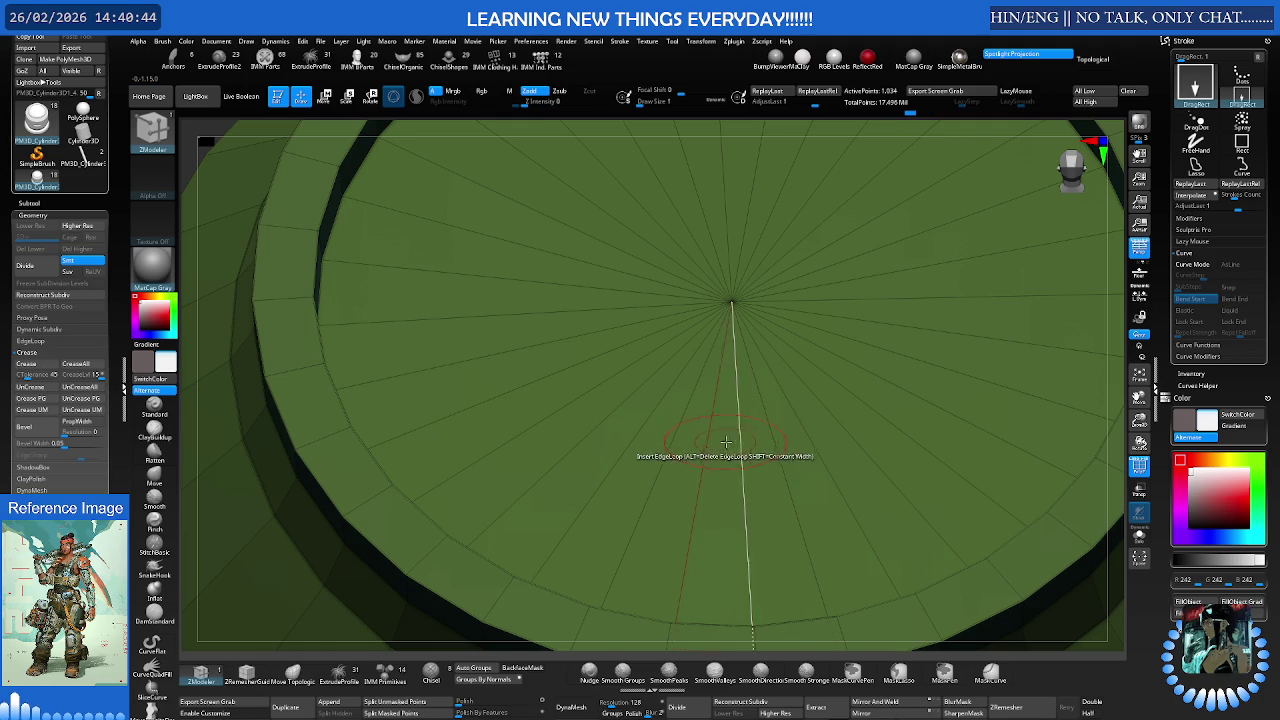
# - Insert multiple concentric edge loops across the cylinder's top cap
pyautogui.moveTo(714, 451); pyautogui.dragTo(663, 409, button='right')
pyautogui.hotkey('shift', 'f')
pyautogui.scroll(-5, 740, 383)
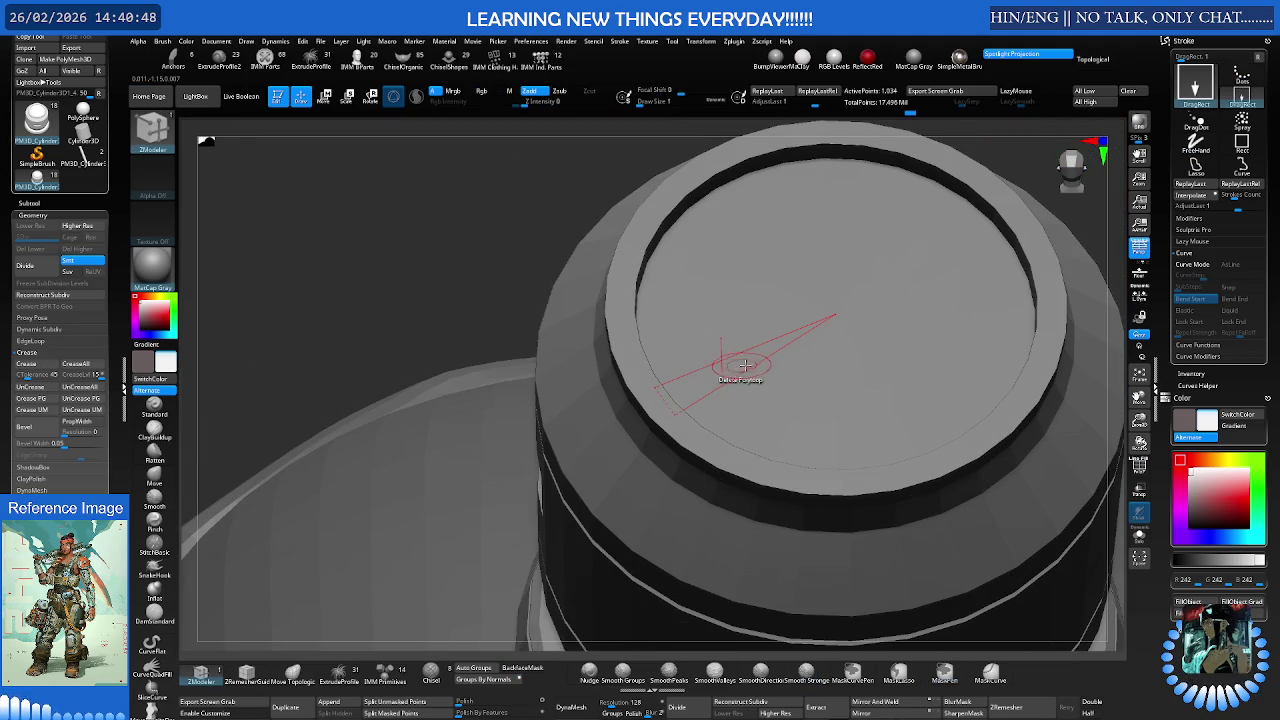
pyautogui.hotkey('shift', 'f')
pyautogui.scroll(3, 740, 370)
pyautogui.scroll(3, 760, 395)
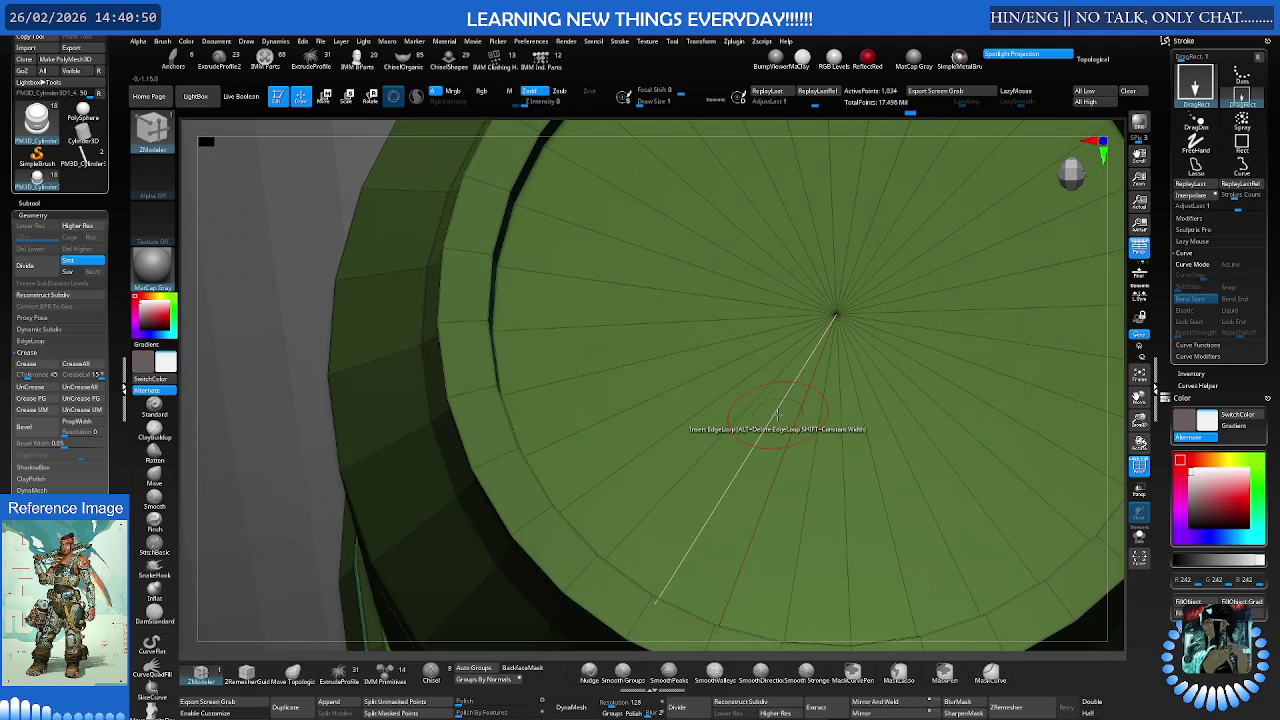
pyautogui.press('space')
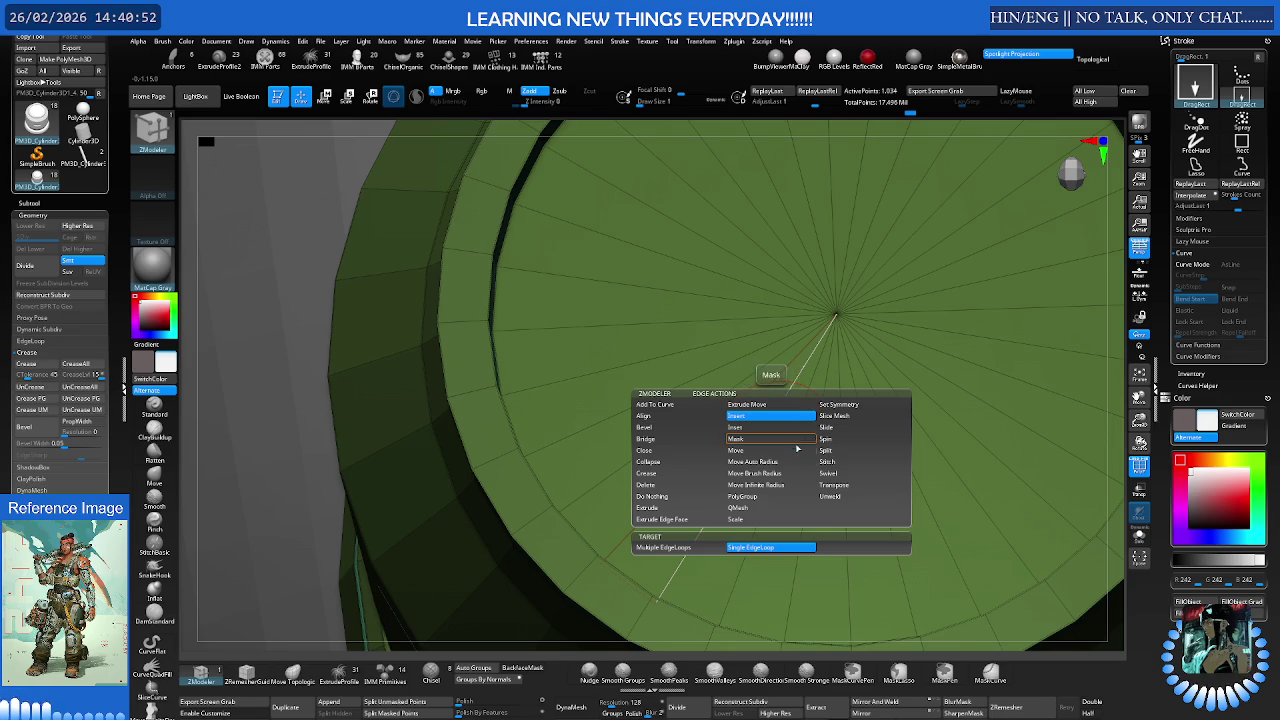
pyautogui.click(686, 548)
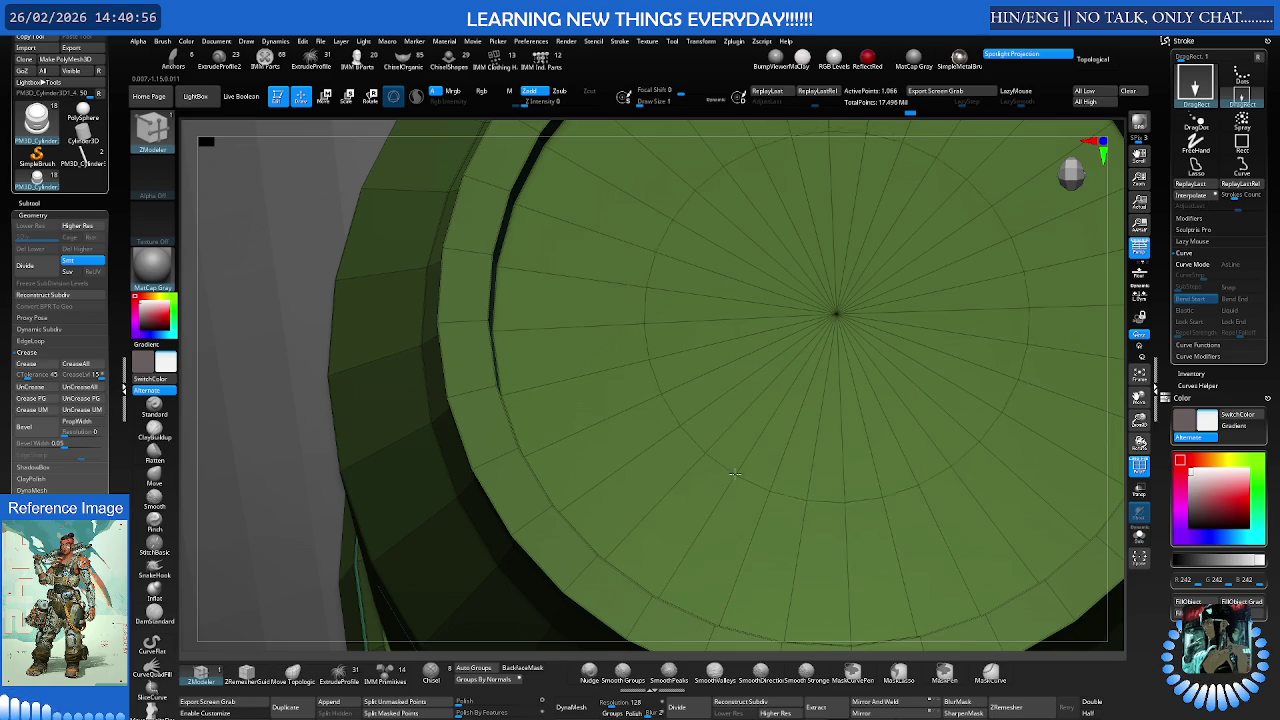
pyautogui.moveTo(728, 505); pyautogui.dragTo(732, 485)
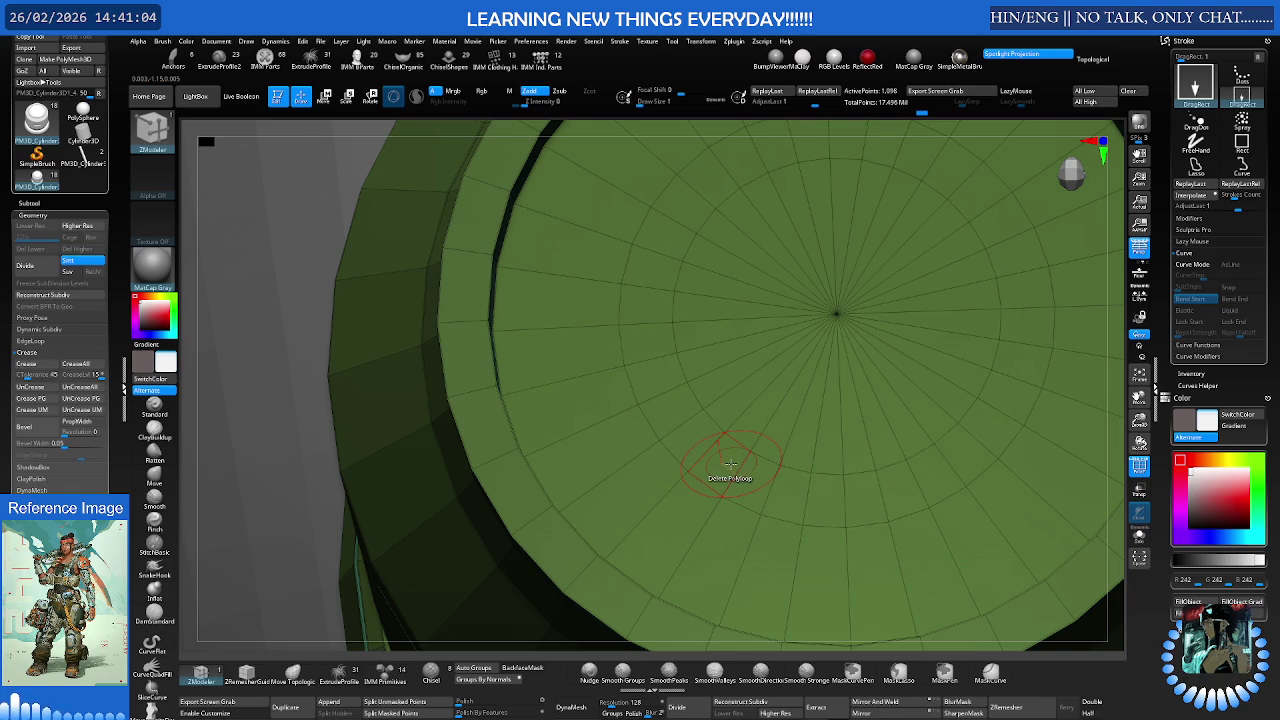
# - Extrude a top-cap polyloop ring inward into a circular groove
pyautogui.press('space')
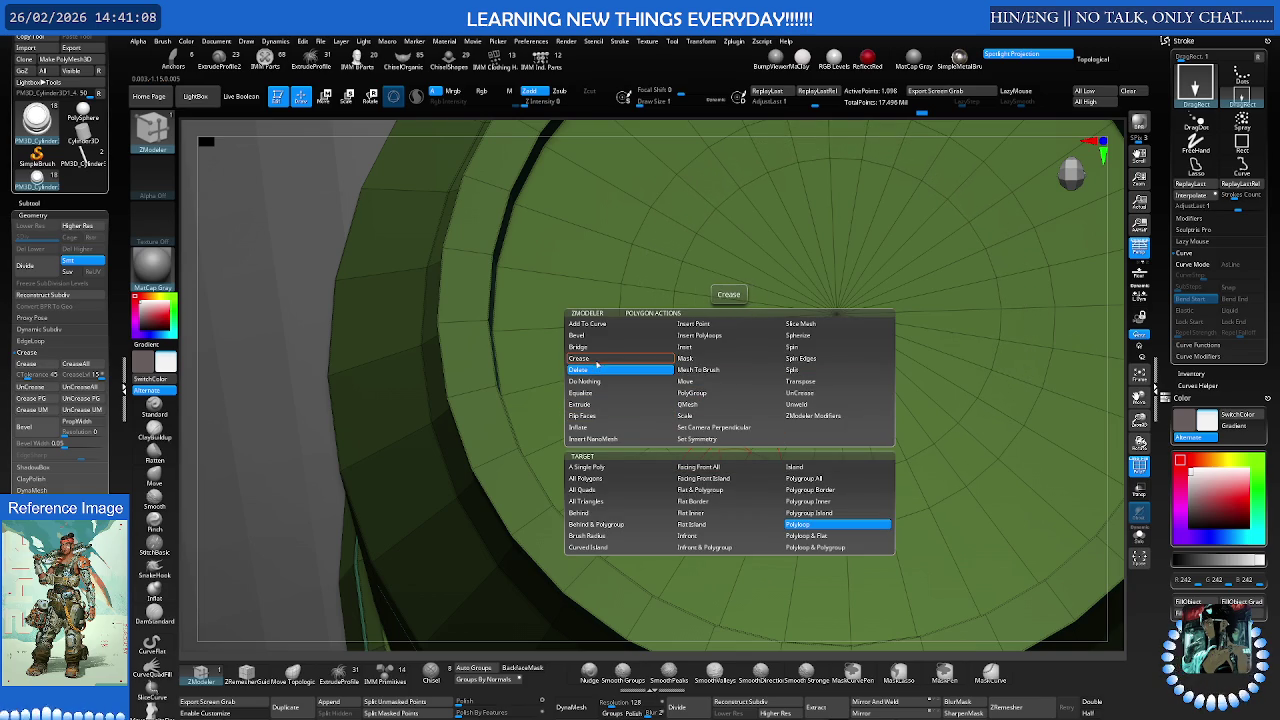
pyautogui.click(580, 404)
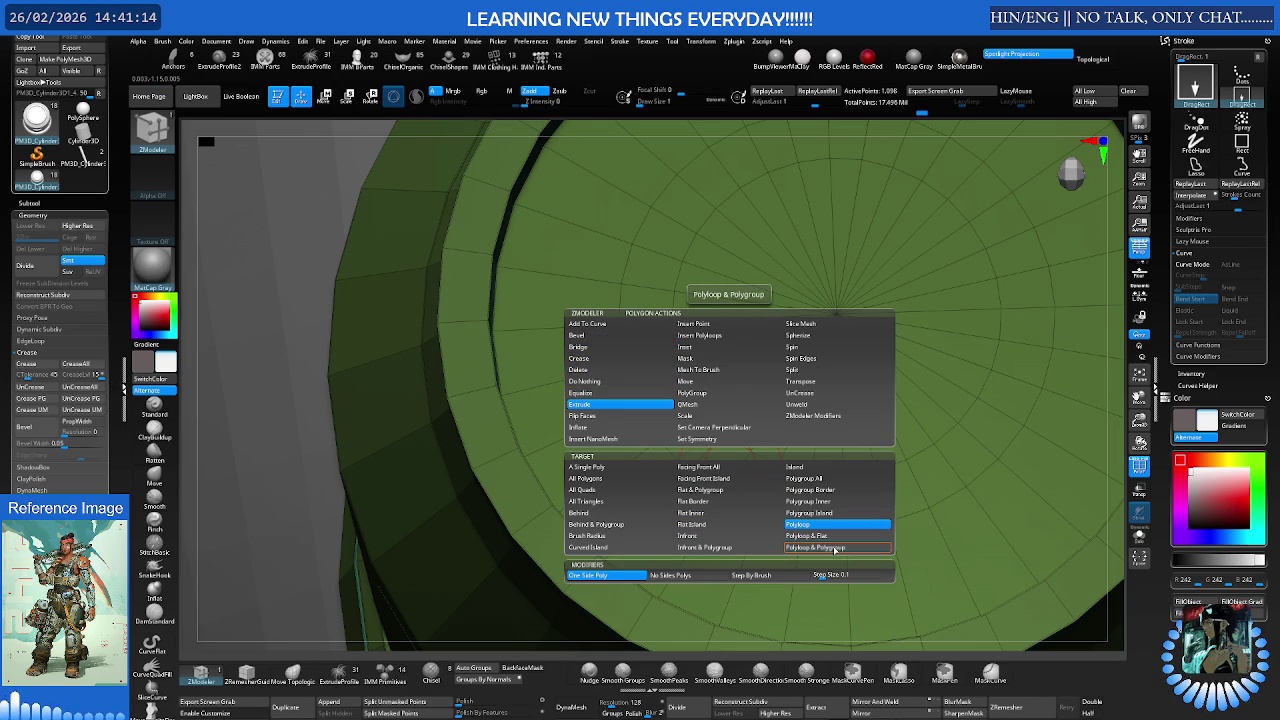
pyautogui.moveTo(800, 530); pyautogui.dragTo(773, 472, button='right')
pyautogui.moveTo(773, 472)
pyautogui.mouseDown()
pyautogui.moveTo(775, 426)
pyautogui.moveTo(718, 512)
pyautogui.mouseUp()
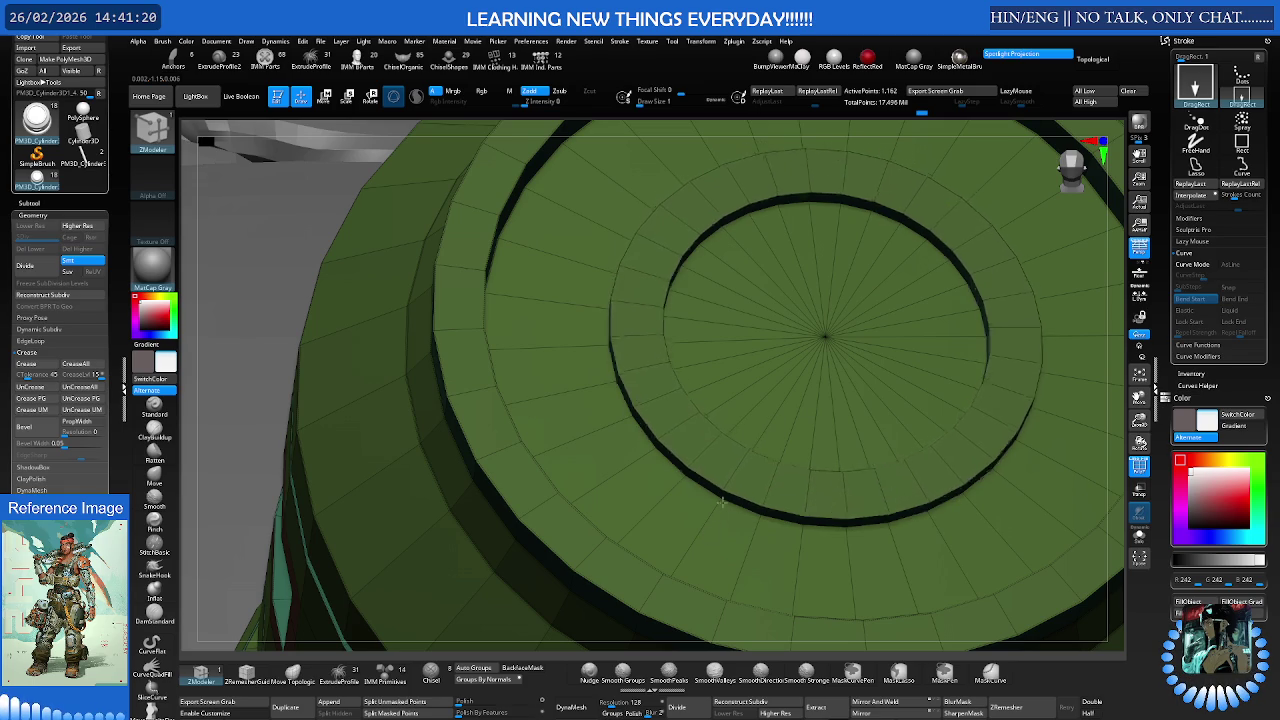
# - Adjust the depth of the groove ring and reposition the view
pyautogui.moveTo(718, 512); pyautogui.dragTo(768, 408)
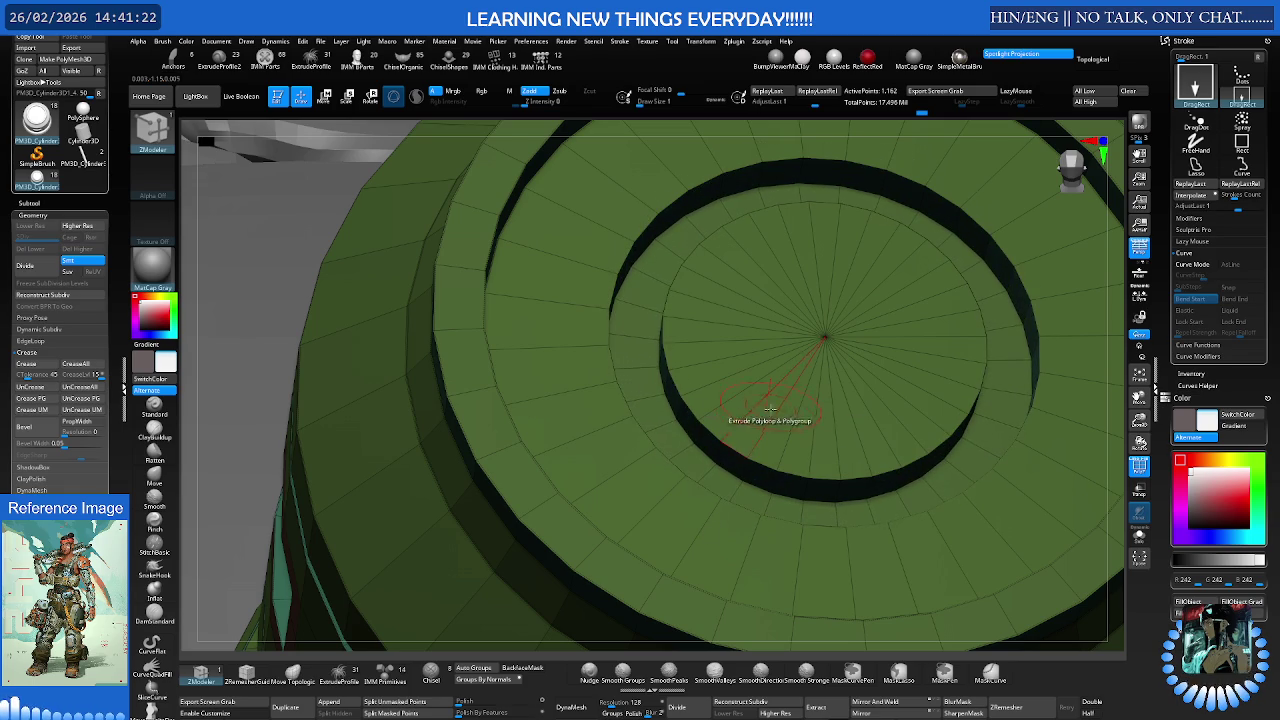
pyautogui.press('shift')
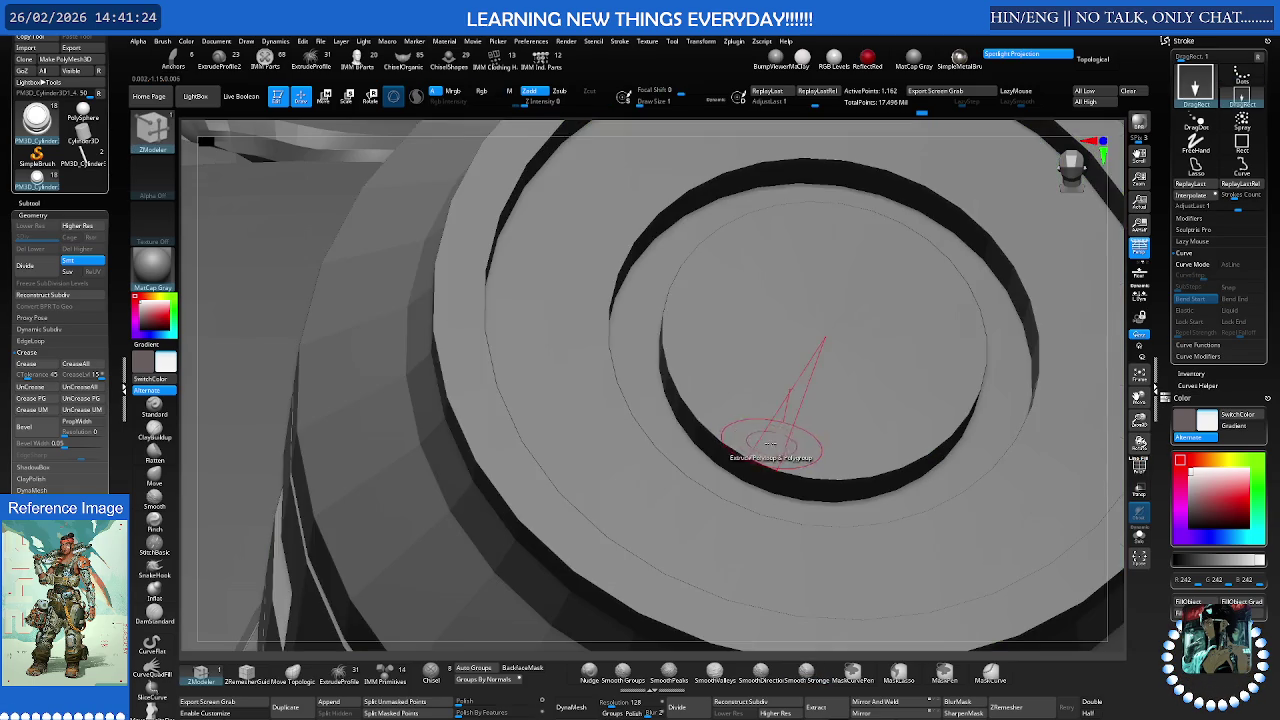
pyautogui.keyDown('shift'); pyautogui.moveTo(773, 443); pyautogui.dragTo(686, 378, button='right'); pyautogui.keyUp('shift')
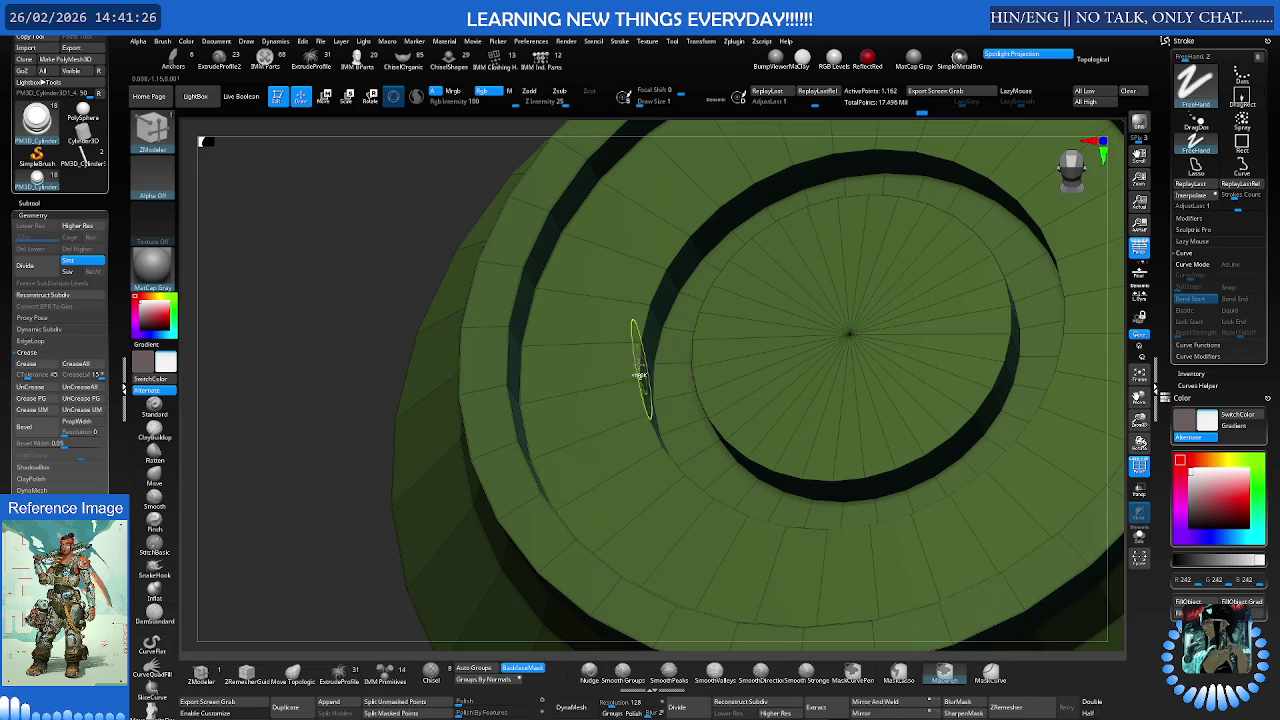
pyautogui.scroll(3, 645, 375)
pyautogui.scroll(2, 670, 374)
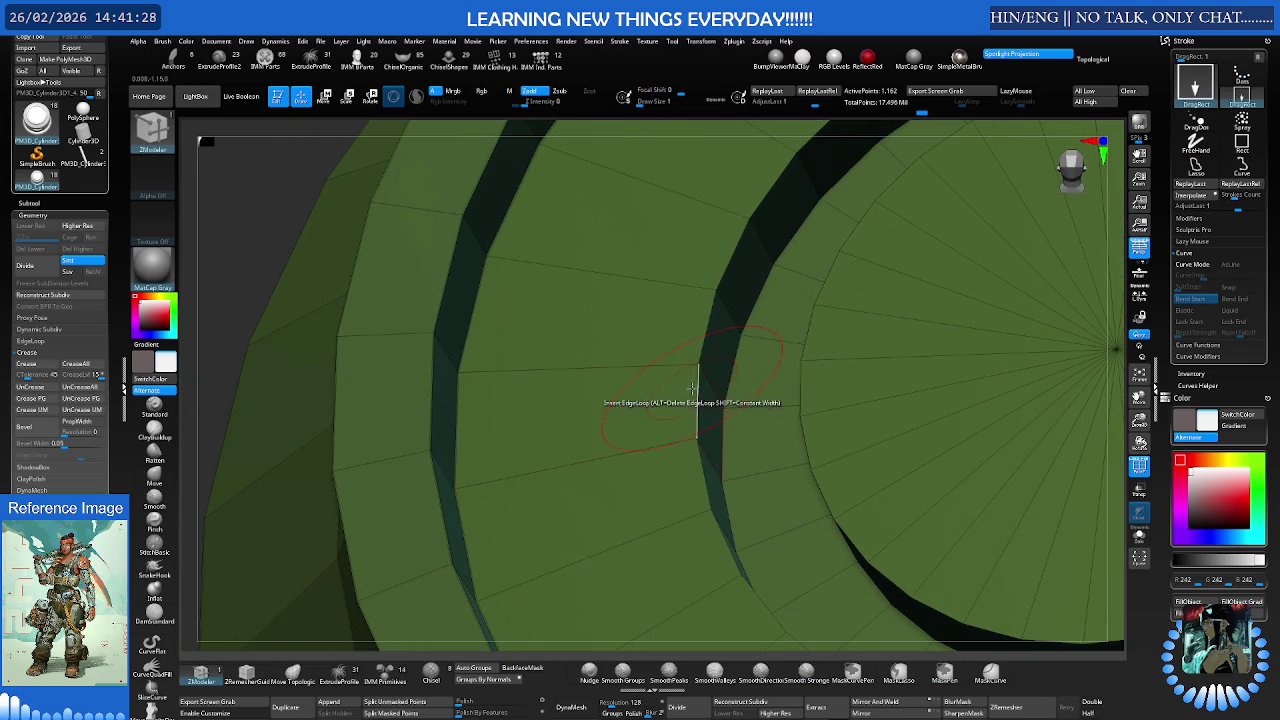
# - Set the edge action to Crease and crease the groove's ring edges
pyautogui.press('space')
pyautogui.click(594, 458)
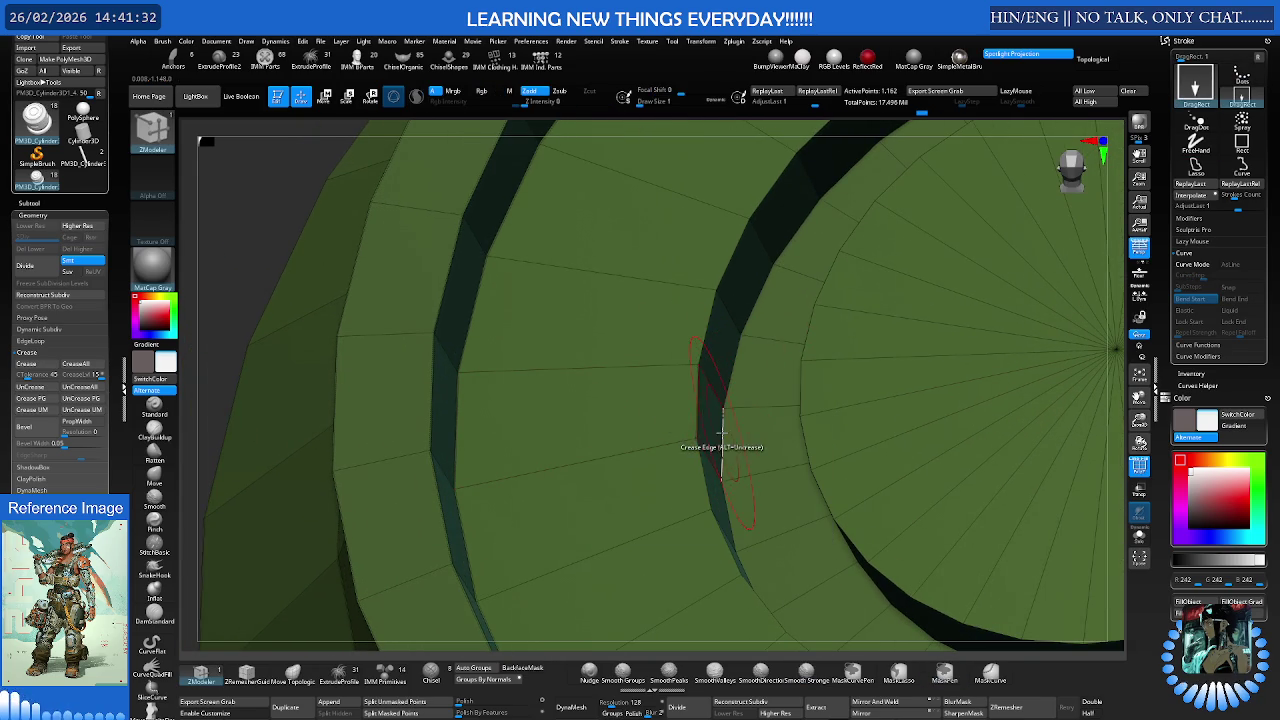
pyautogui.moveTo(732, 422); pyautogui.dragTo(800, 380, button='right')
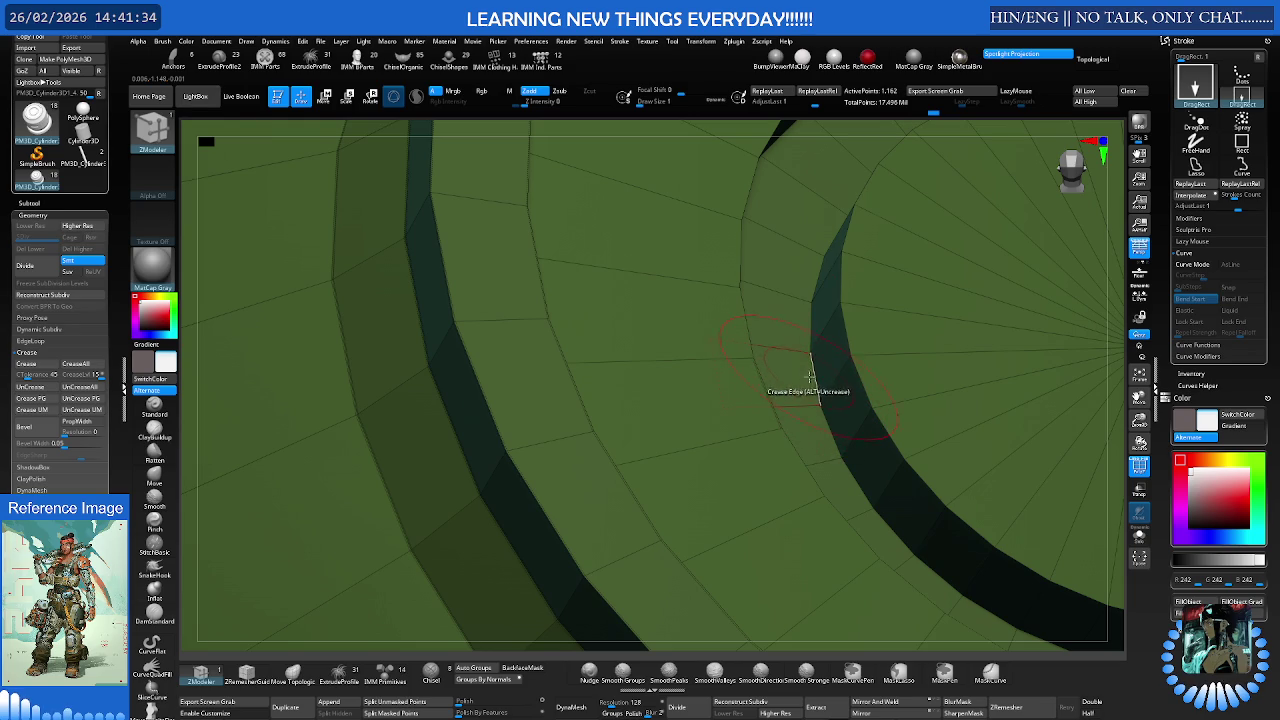
pyautogui.moveTo(886, 360)
pyautogui.keyDown('ctrl'); pyautogui.mouseDown(button='right')
pyautogui.moveTo(959, 376)
pyautogui.moveTo(697, 371)
pyautogui.moveTo(937, 408)
pyautogui.moveTo(714, 380)
pyautogui.moveTo(811, 384)
pyautogui.mouseUp(button='right'); pyautogui.keyUp('ctrl')
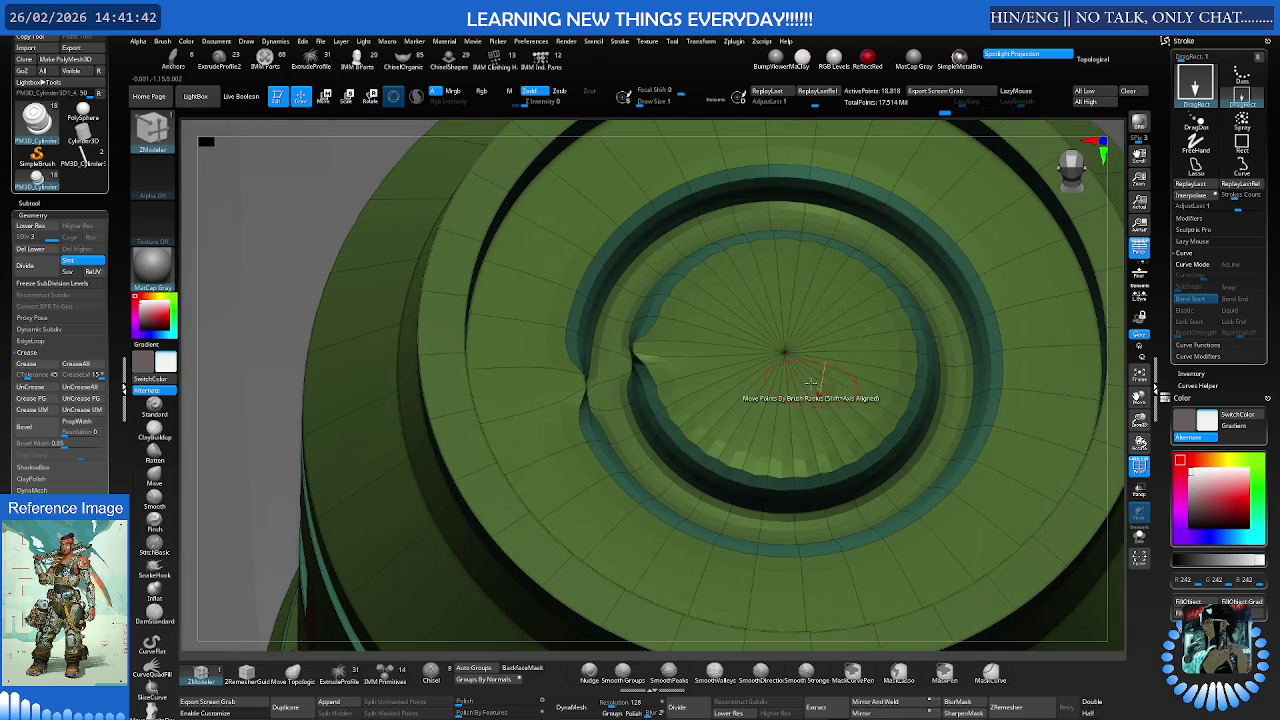
# - Drop a level in ZModeler and set Crease to target EdgeLoop Complete on the ring edges
pyautogui.hotkey('shift', 'd')
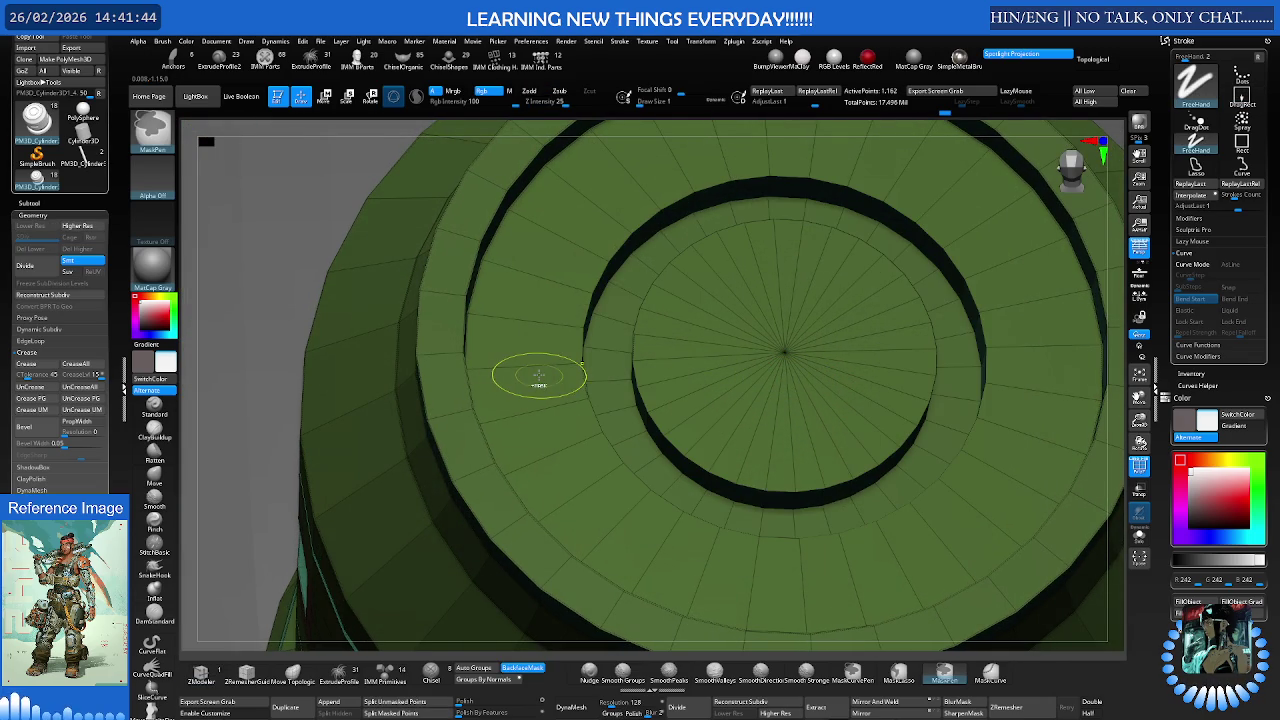
pyautogui.scroll(5, 537, 376)
pyautogui.press('b')
pyautogui.press('z')
pyautogui.press('m')
pyautogui.moveTo(600, 380); pyautogui.dragTo(580, 390, button='right')
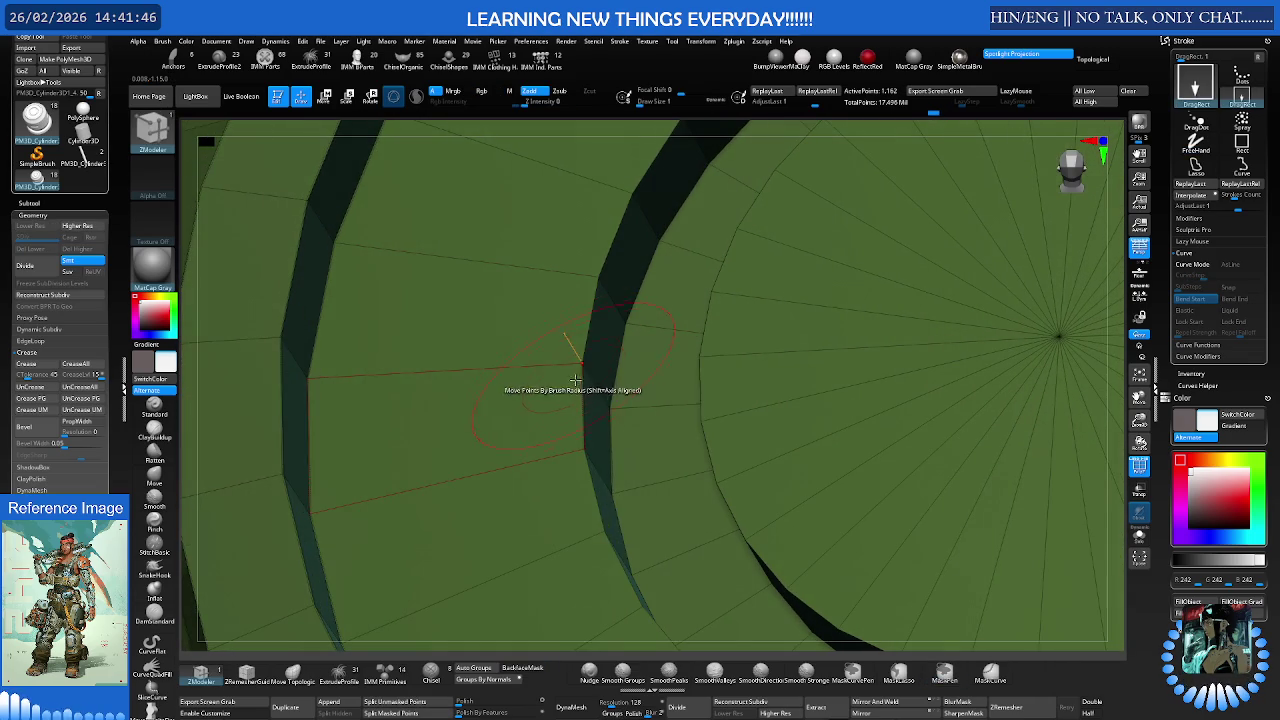
pyautogui.press('space')
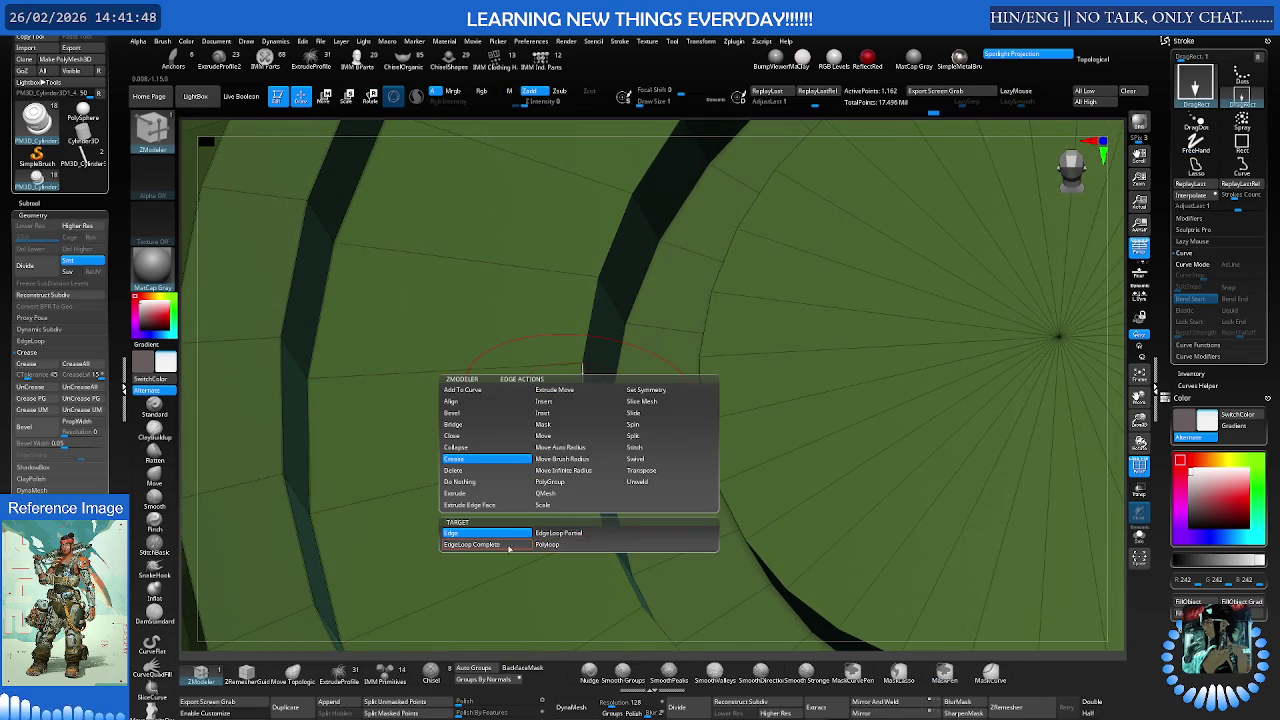
pyautogui.click(510, 545)
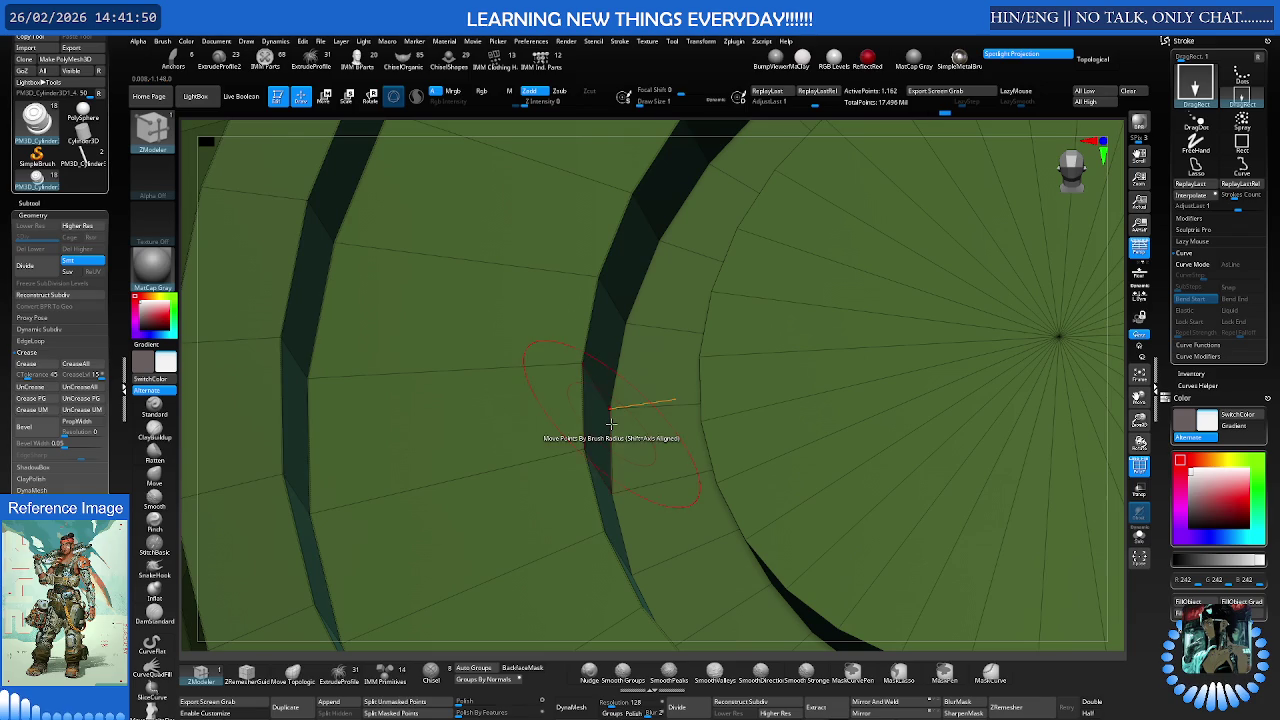
# - Orbit the cylinder to inspect its end cap and side panel
pyautogui.moveTo(610, 435); pyautogui.dragTo(730, 440, button='right')
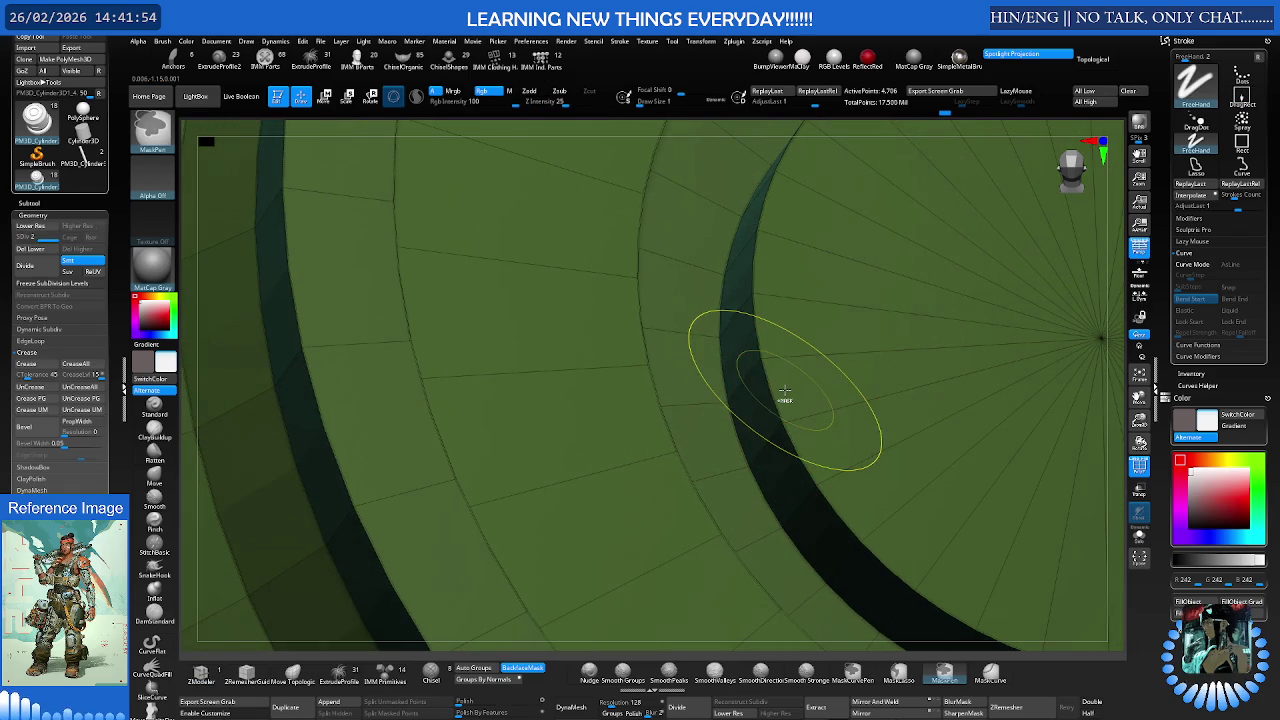
pyautogui.moveTo(800, 391)
pyautogui.keyDown('shift'); pyautogui.mouseDown(button='right')
pyautogui.moveTo(772, 396)
pyautogui.moveTo(784, 374)
pyautogui.moveTo(698, 384)
pyautogui.moveTo(783, 372)
pyautogui.mouseUp(button='right'); pyautogui.keyUp('shift')
pyautogui.press('ctrl')
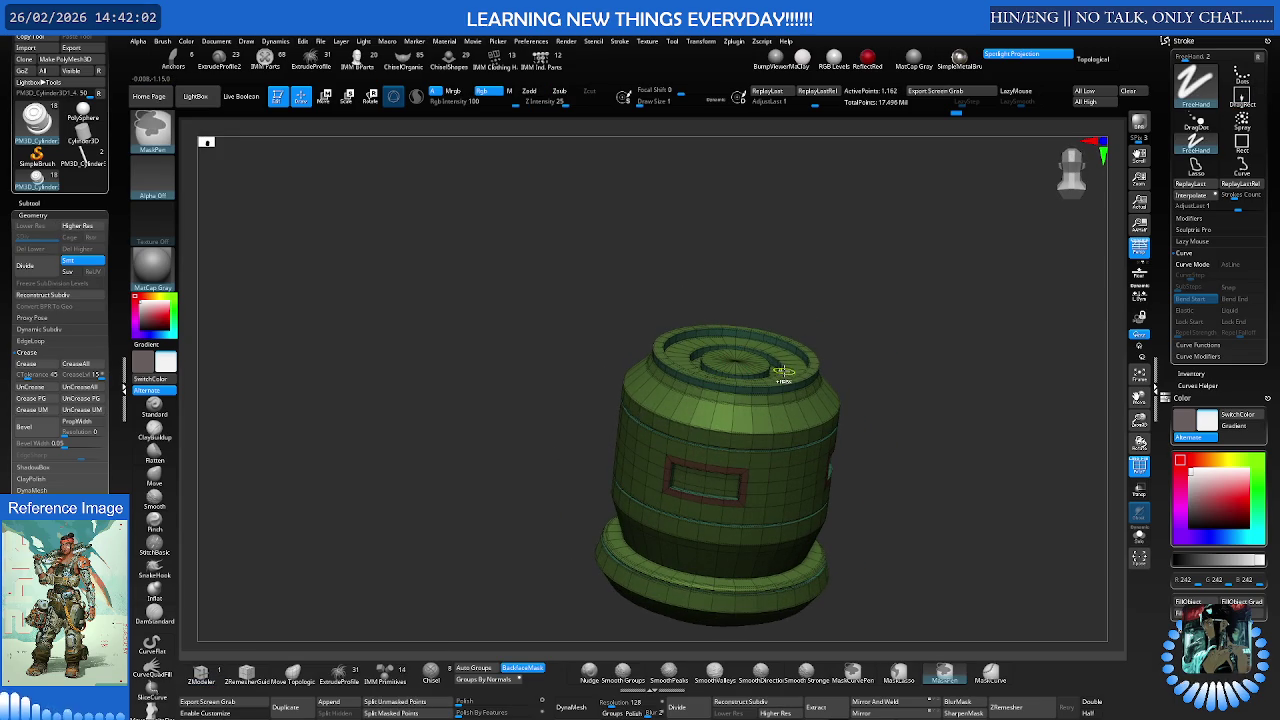
pyautogui.moveTo(783, 370)
pyautogui.mouseDown(button='right')
pyautogui.moveTo(766, 400)
pyautogui.moveTo(775, 423)
pyautogui.moveTo(828, 434)
pyautogui.moveTo(771, 401)
pyautogui.moveTo(715, 492)
pyautogui.moveTo(724, 305)
pyautogui.mouseUp(button='right')
# - Delete two polyloops from the cylinder's end cap with ZModeler's Delete Polyloop action
pyautogui.keyDown('ctrl'); pyautogui.moveTo(700, 423); pyautogui.dragTo(724, 400, button='right'); pyautogui.keyUp('ctrl')
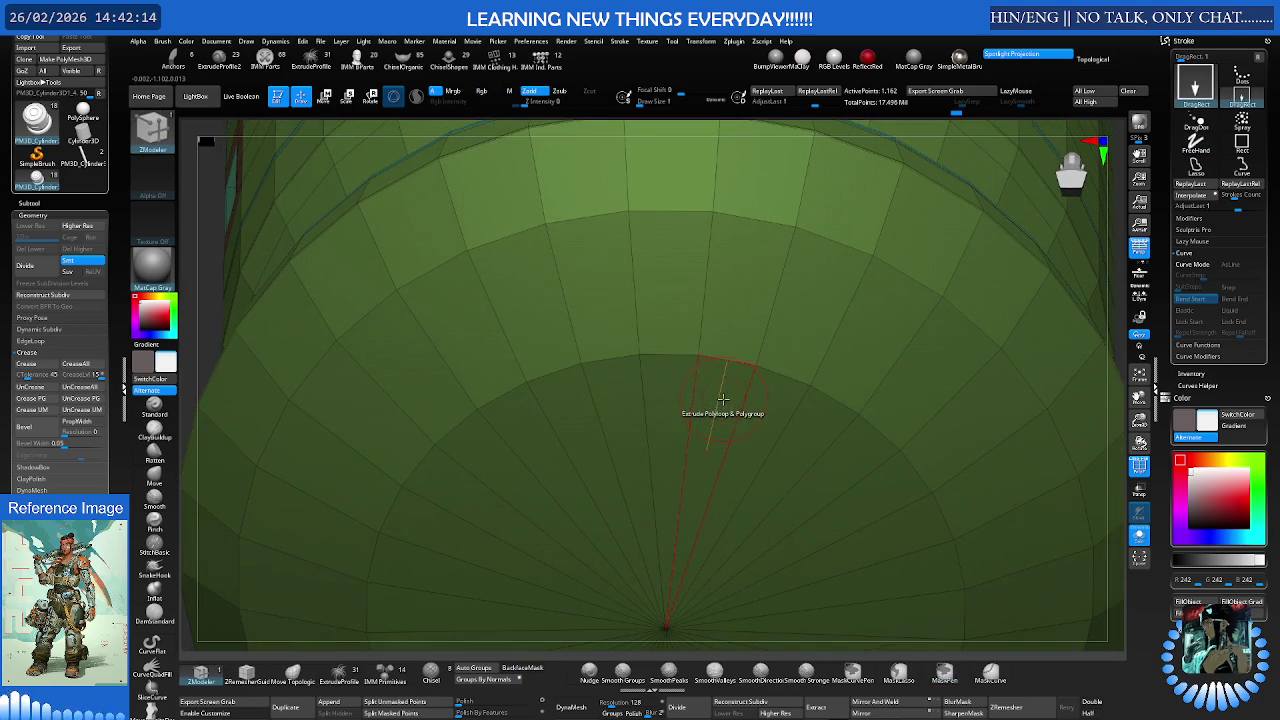
pyautogui.press('space')
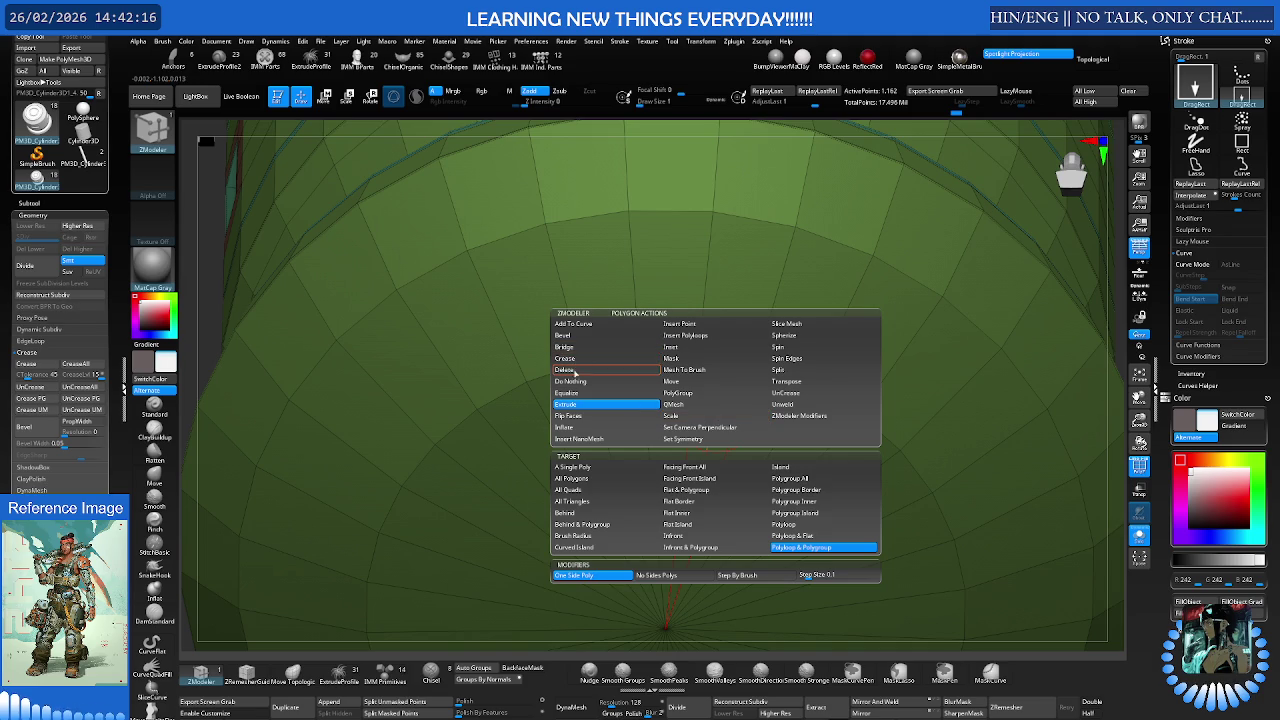
pyautogui.click(575, 370)
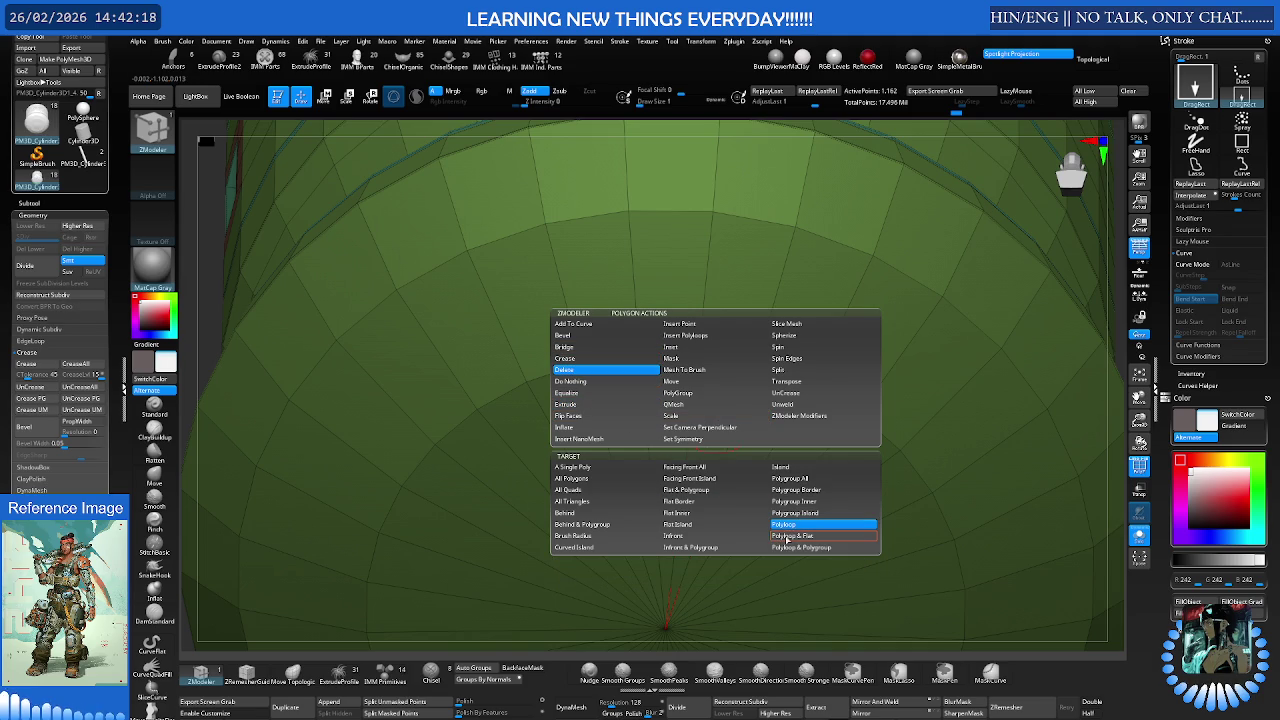
pyautogui.click(713, 455)
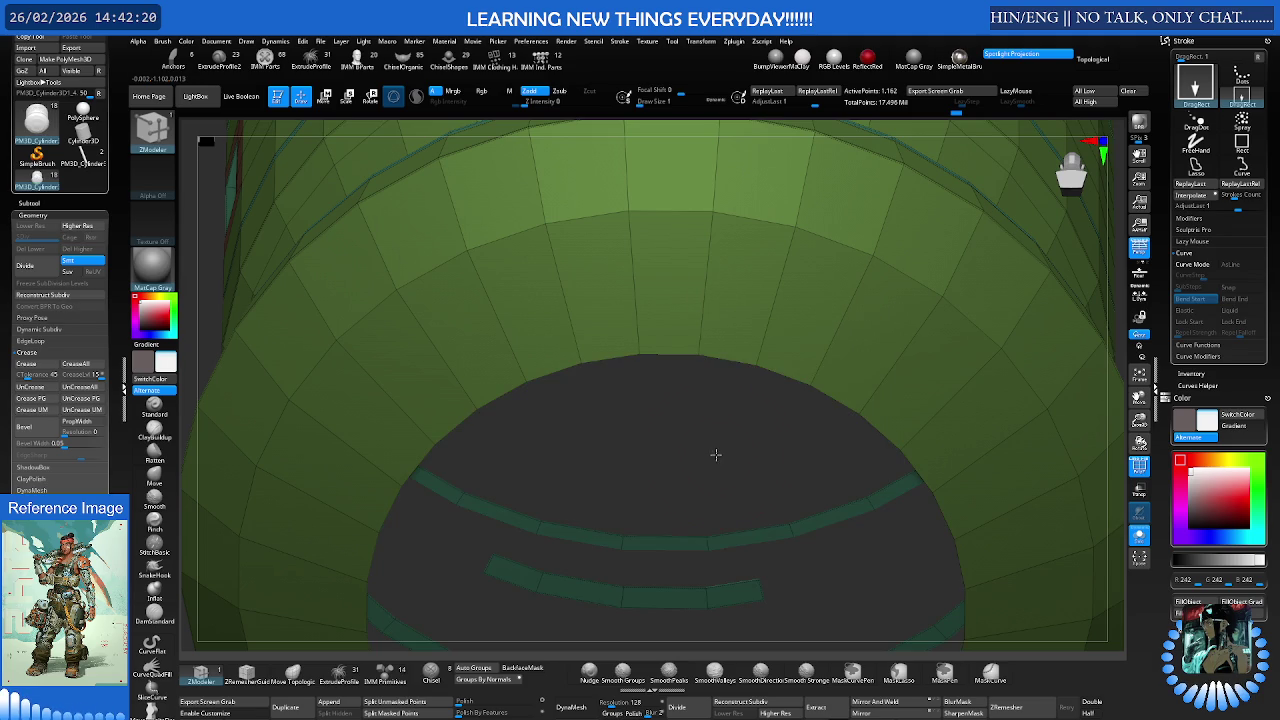
pyautogui.click(744, 306)
pyautogui.moveTo(740, 306)
pyautogui.mouseDown(button='right')
pyautogui.moveTo(731, 385)
pyautogui.moveTo(748, 394)
pyautogui.moveTo(722, 297)
pyautogui.mouseUp(button='right')
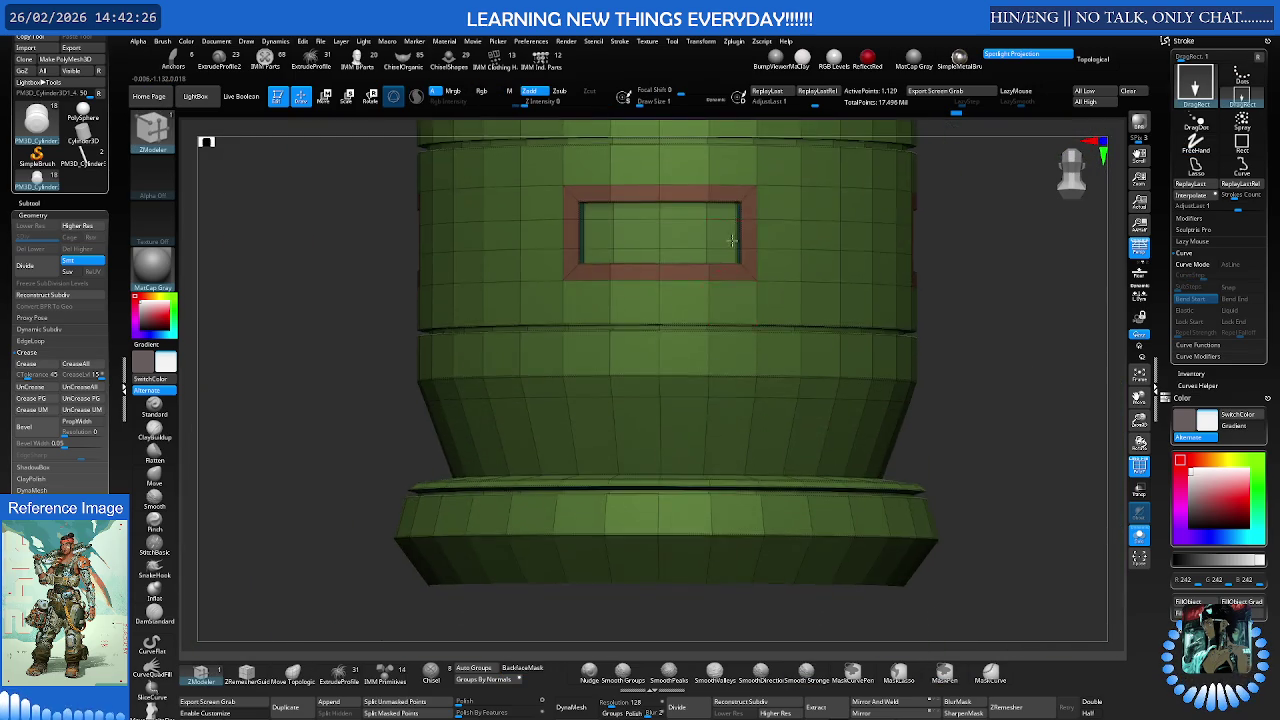
# - Pull the bottom edge loop lower using Move with Infinite Radius
pyautogui.press('space')
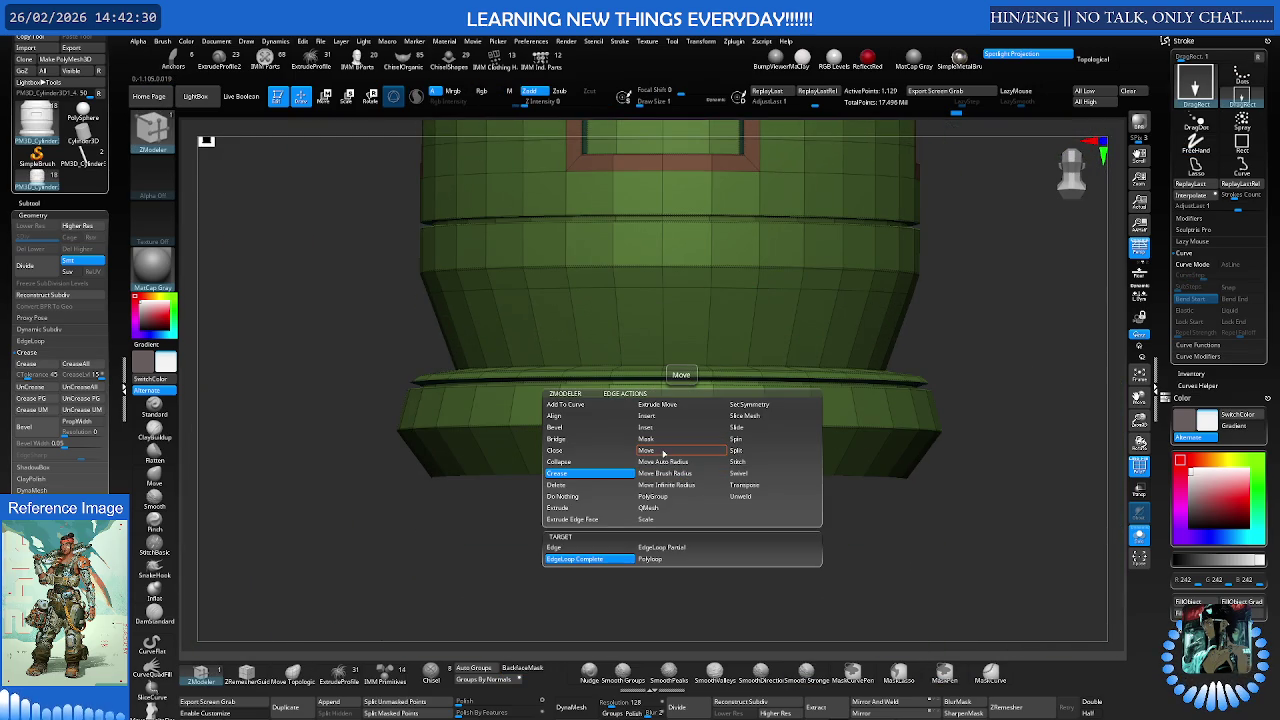
pyautogui.click(672, 487)
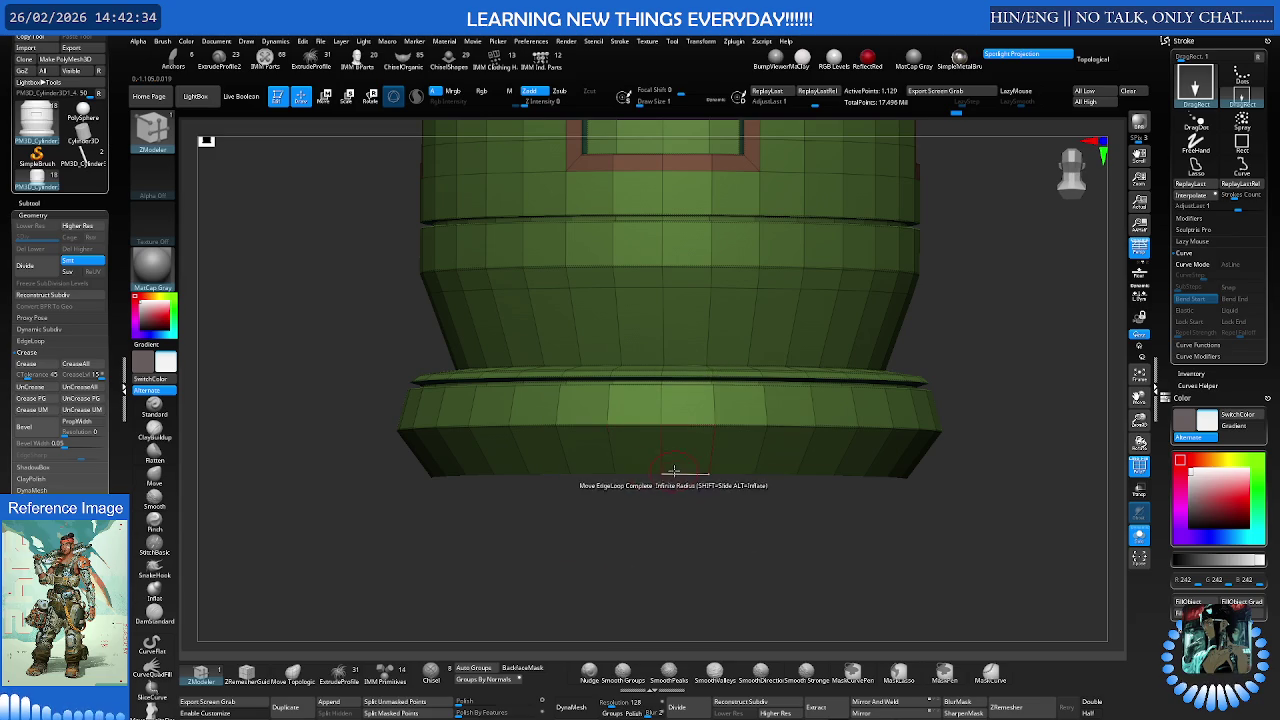
pyautogui.moveTo(674, 480); pyautogui.dragTo(678, 516)
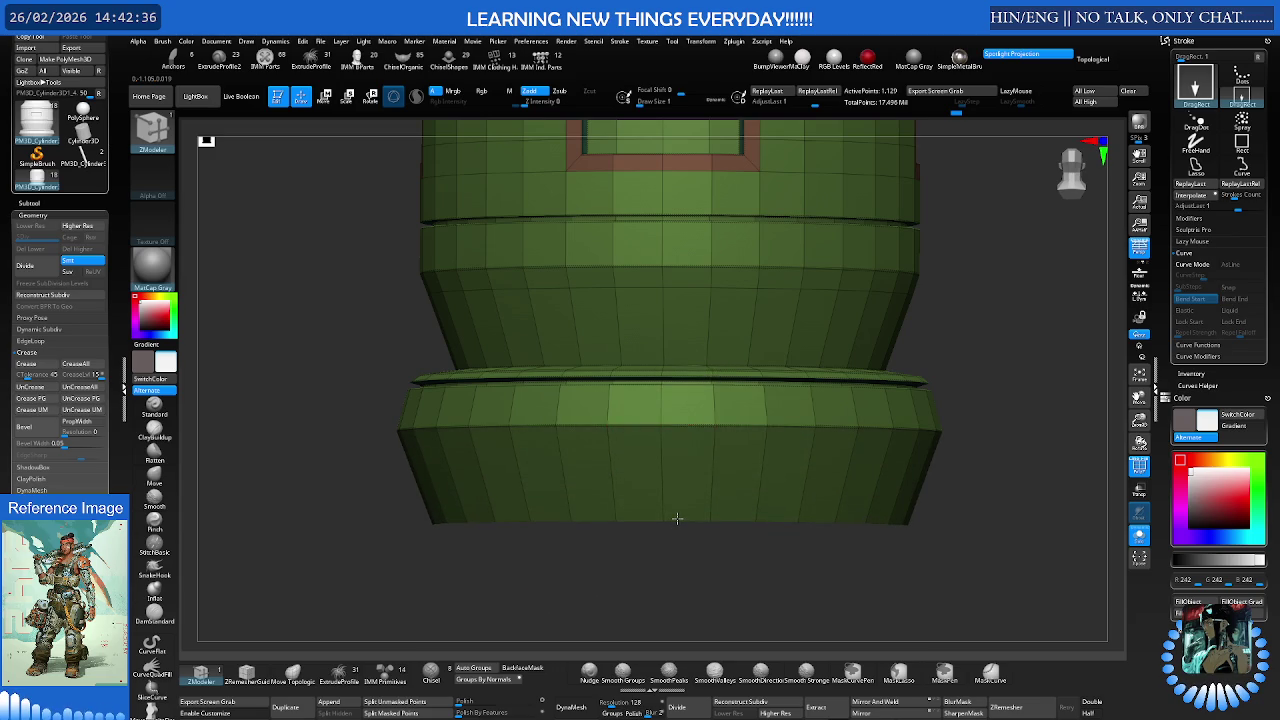
pyautogui.press('f')
pyautogui.moveTo(663, 428)
pyautogui.mouseDown()
pyautogui.moveTo(757, 455)
pyautogui.moveTo(730, 410)
pyautogui.moveTo(689, 398)
pyautogui.mouseUp()
# - Subdivide the mesh smooth with PolyFrame hidden and zoom in on the top rings
pyautogui.hotkey('ctrl', 'd')
pyautogui.hotkey('ctrl', 'd')
pyautogui.hotkey('ctrl', 'd')
pyautogui.hotkey('shift', 'f')
pyautogui.scroll(5, 712, 414)
pyautogui.scroll(2, 690, 414)
pyautogui.scroll(2, 690, 397)
pyautogui.scroll(4, 770, 400)
pyautogui.moveTo(789, 403); pyautogui.dragTo(737, 434)
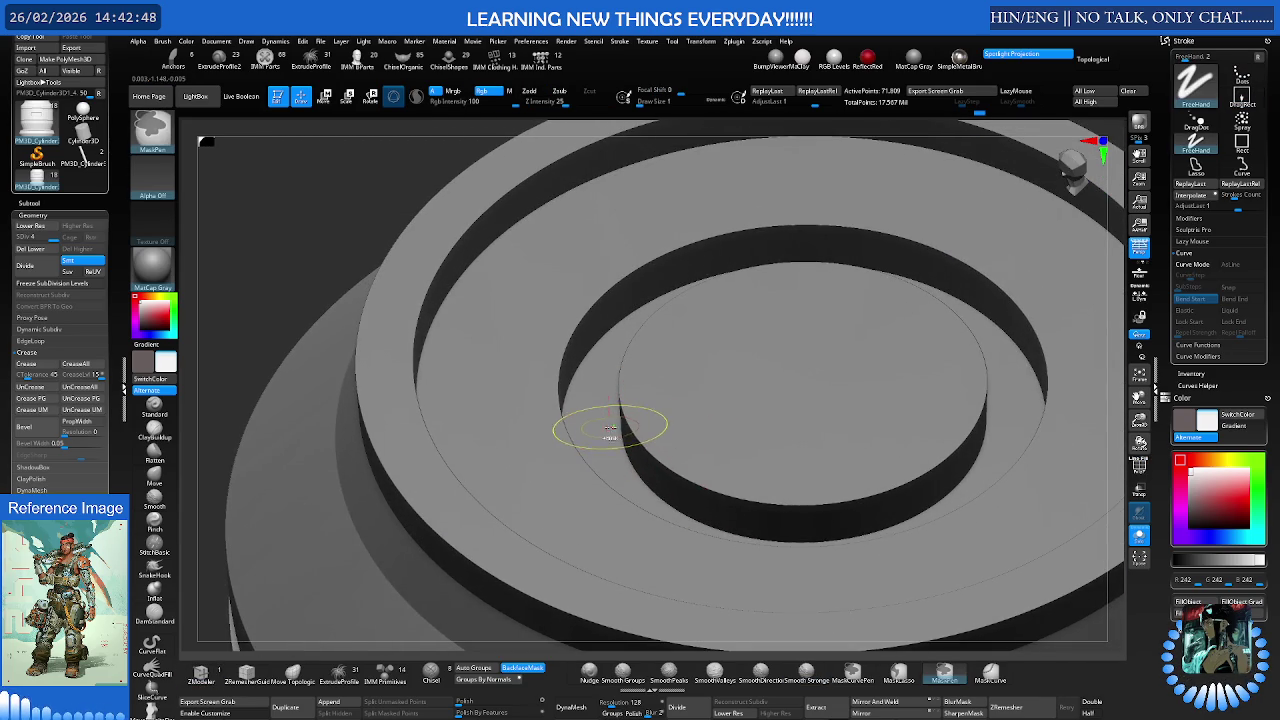
# - Set the ZModeler polygon action to Move with a Polyloop & Flat target on the top rings
pyautogui.keyDown('ctrl'); pyautogui.scroll(-5, 615, 429); pyautogui.keyUp('ctrl')
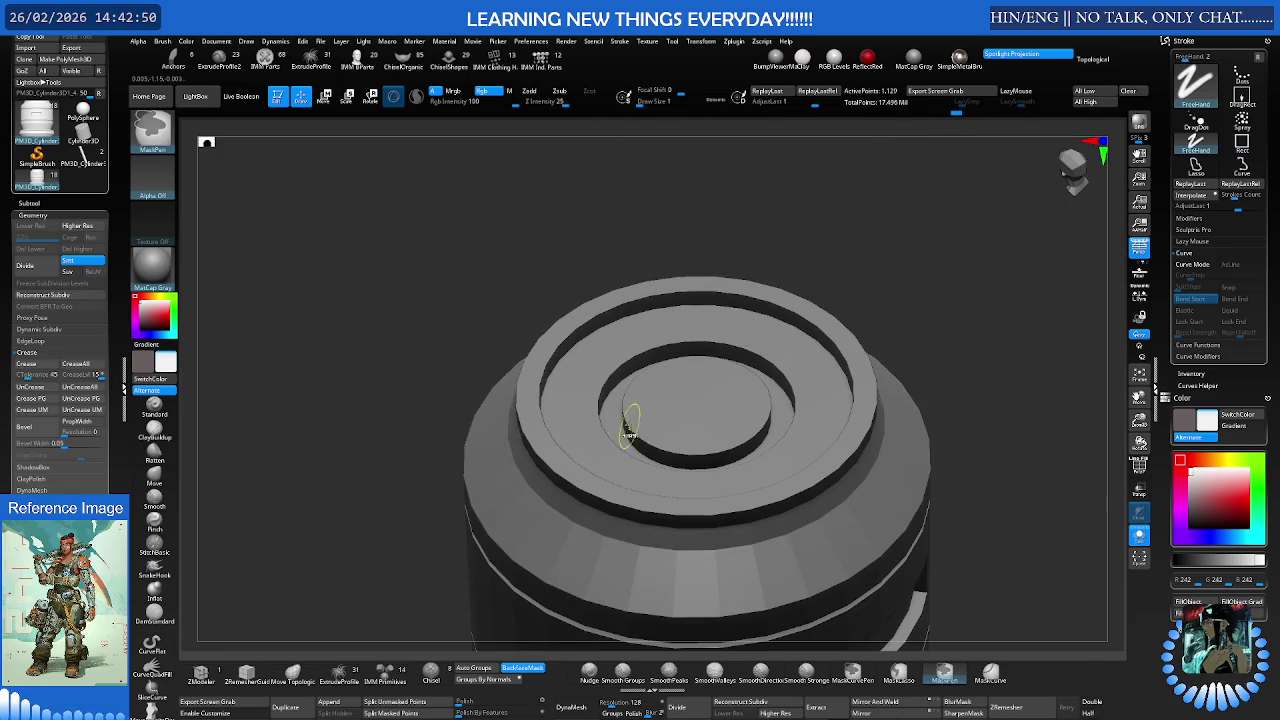
pyautogui.keyDown('ctrl'); pyautogui.scroll(5, 622, 430); pyautogui.keyUp('ctrl')
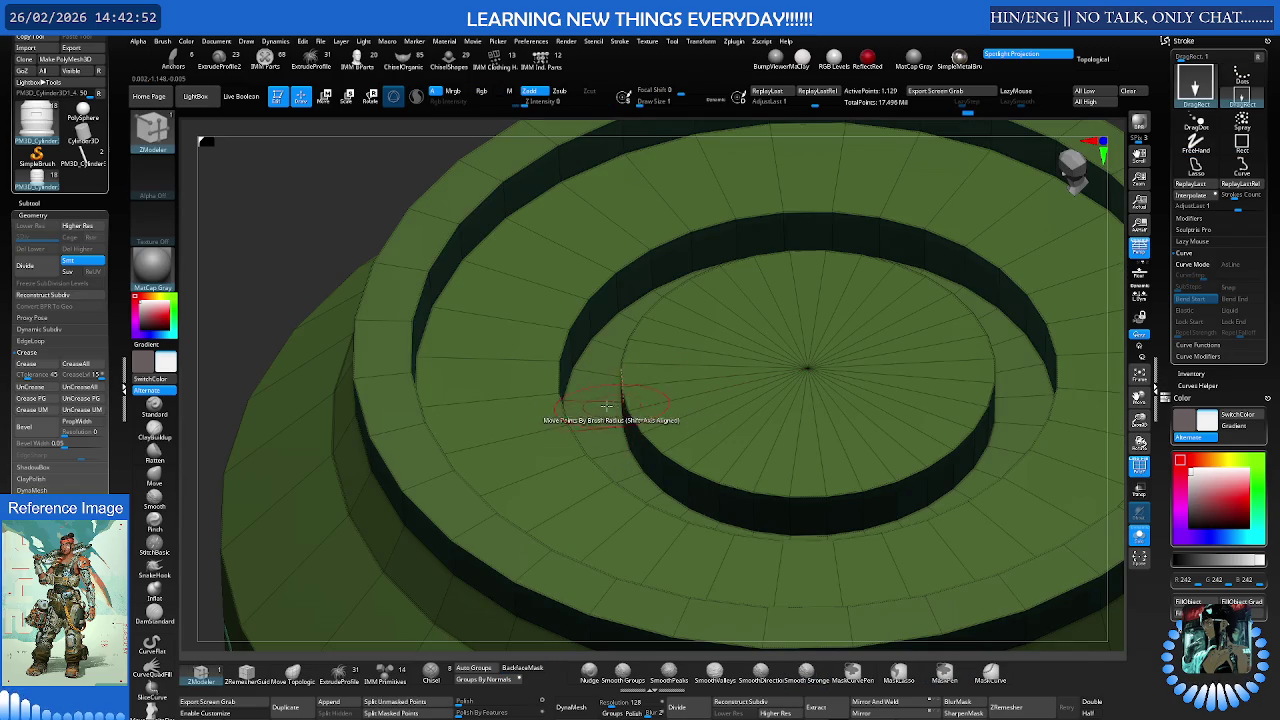
pyautogui.scroll(2, 612, 405)
pyautogui.press('space')
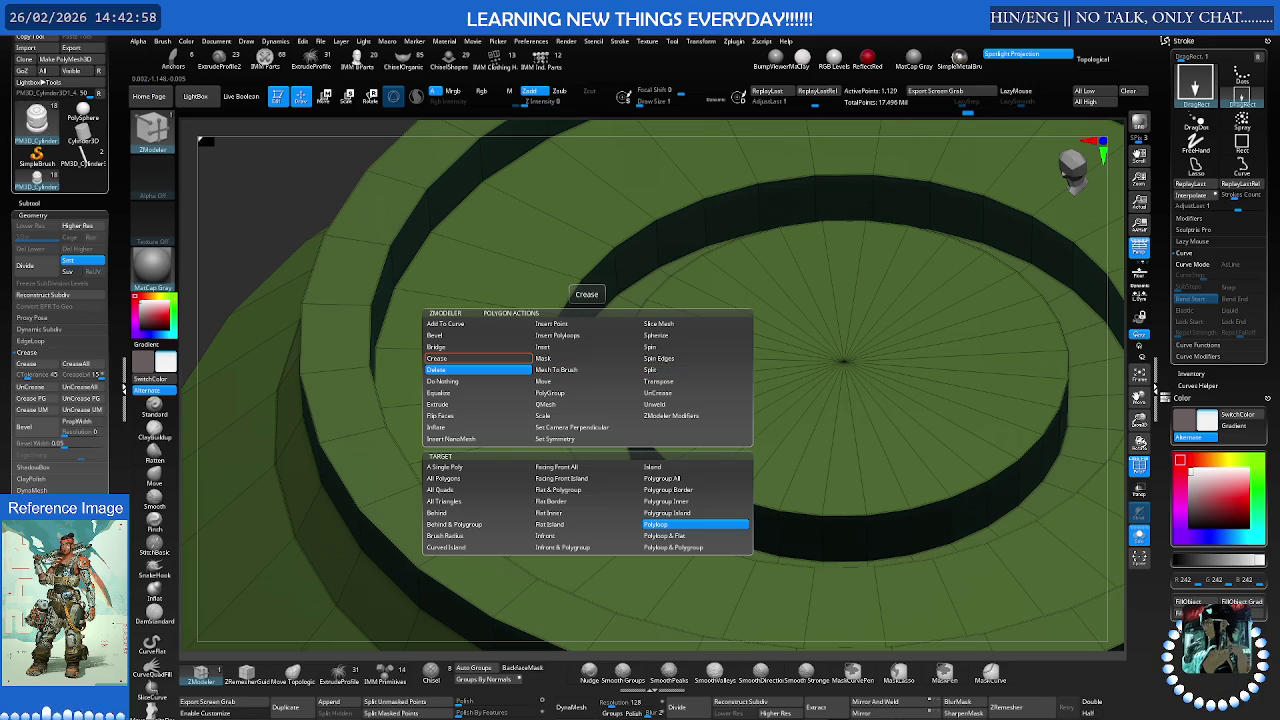
pyautogui.press('space')
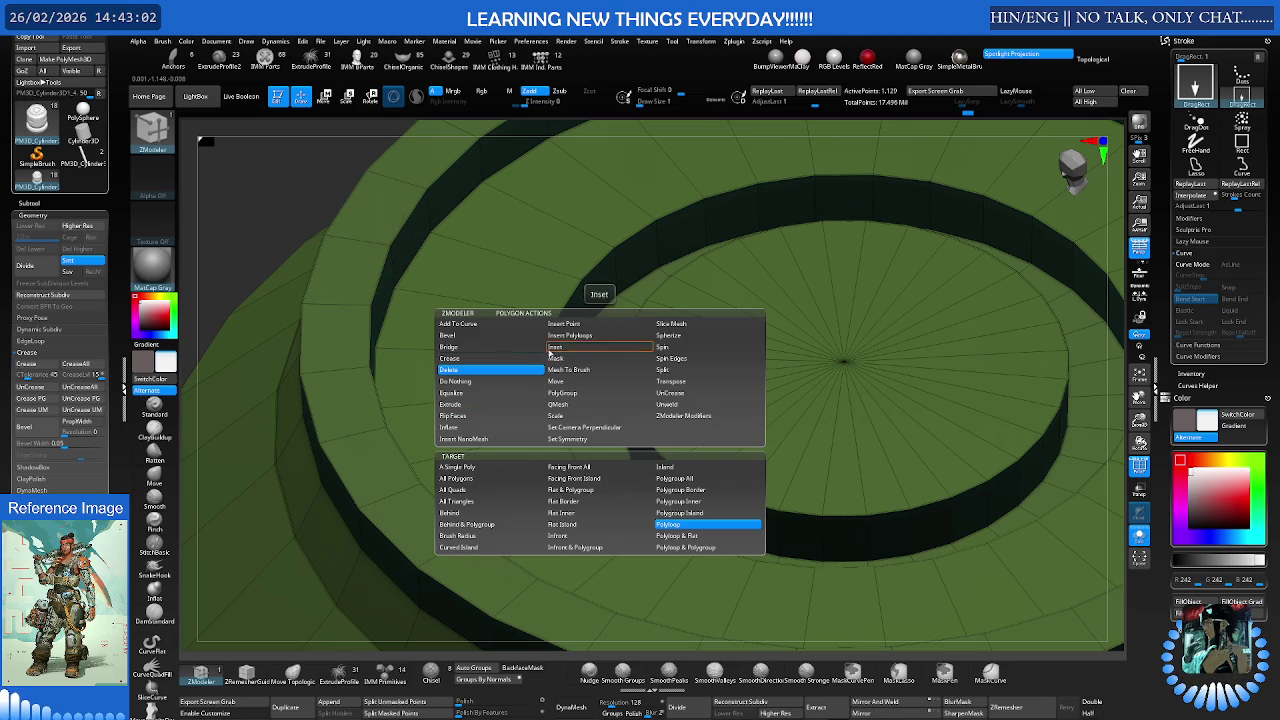
pyautogui.click(576, 382)
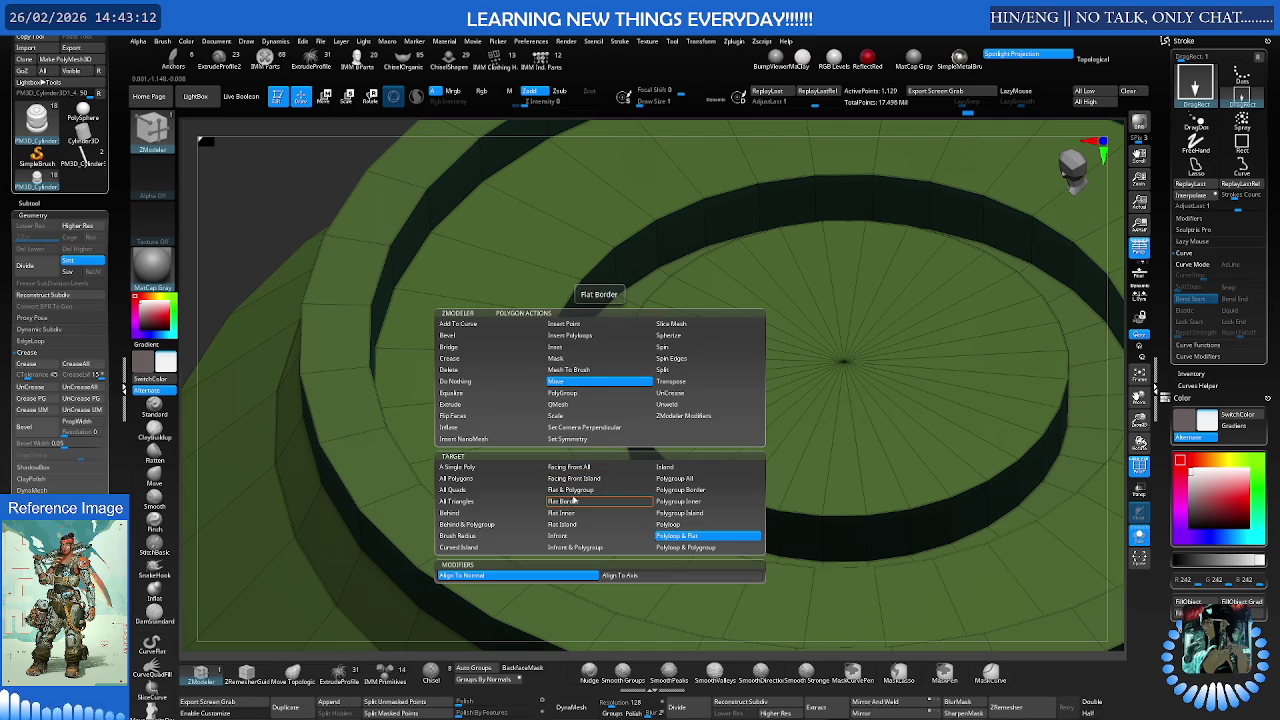
pyautogui.press('space')
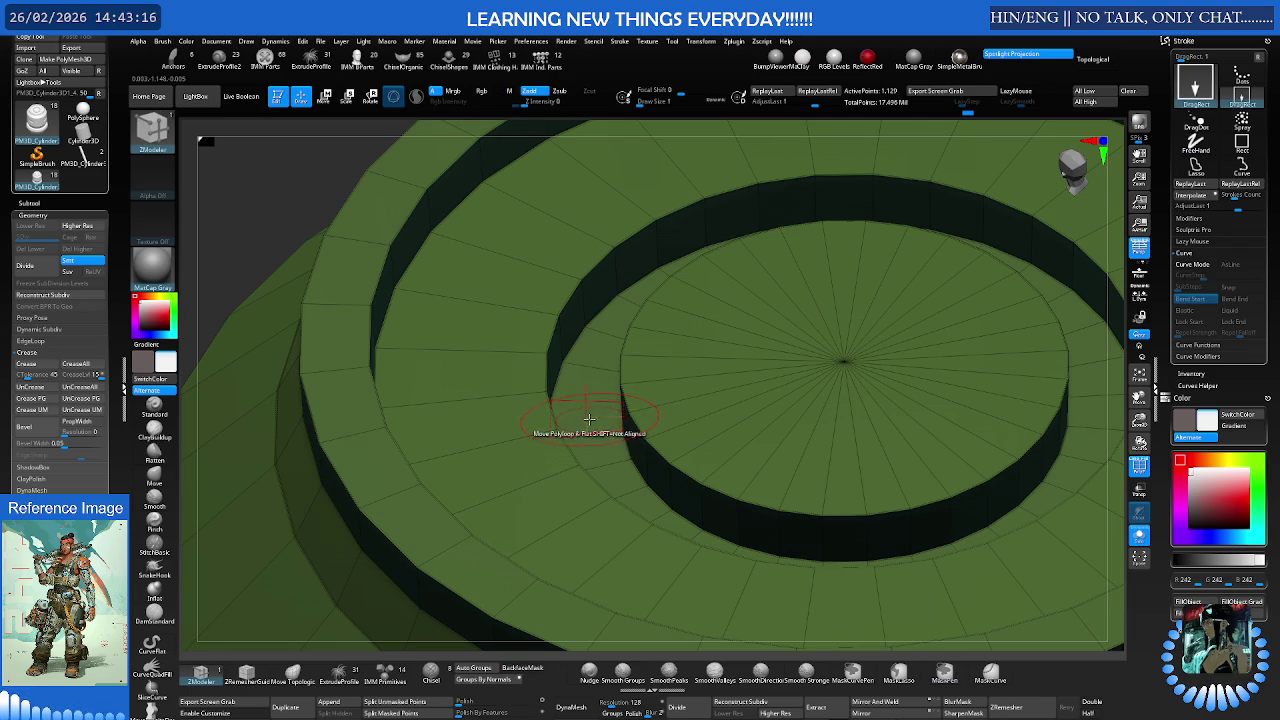
pyautogui.press('space')
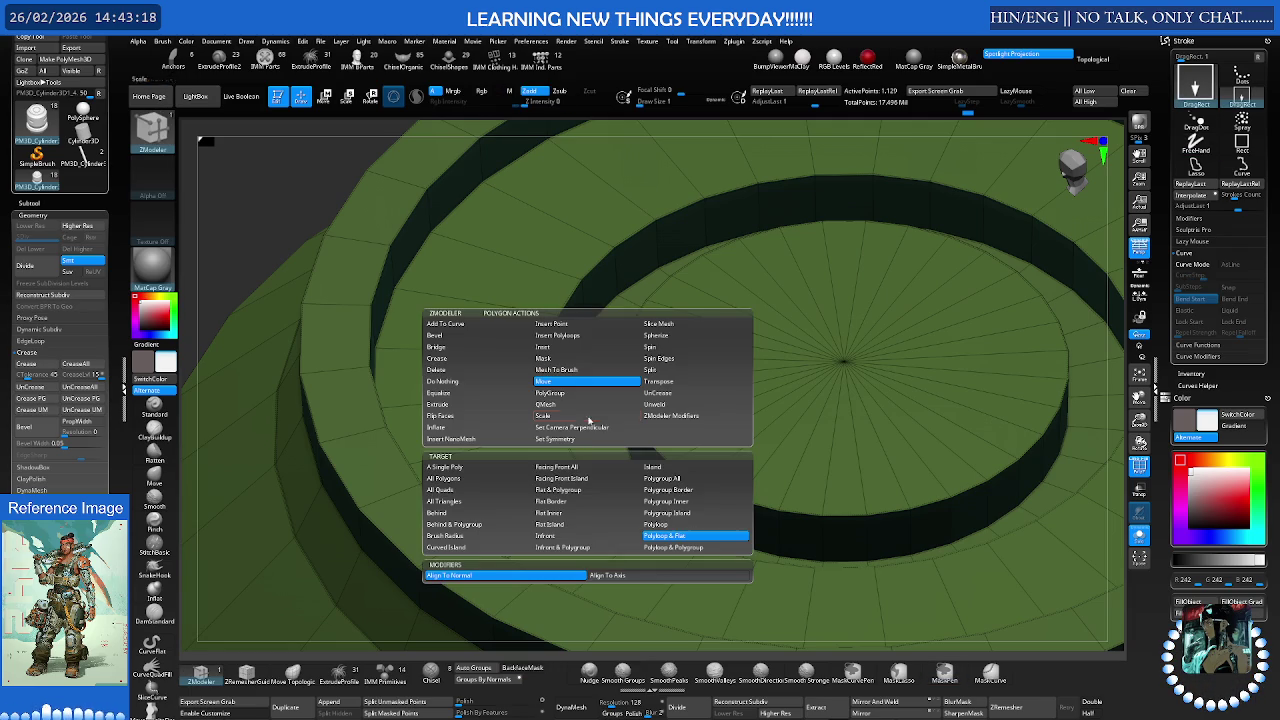
pyautogui.click(660, 524)
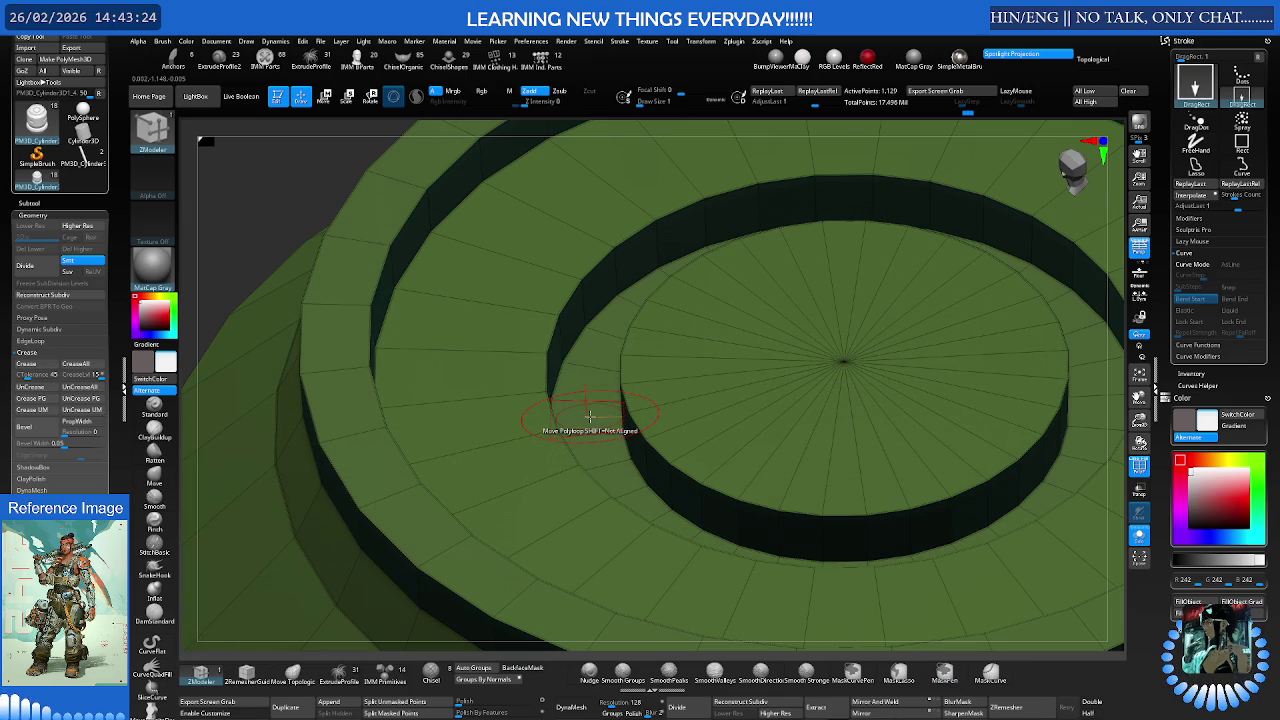
pyautogui.press('space')
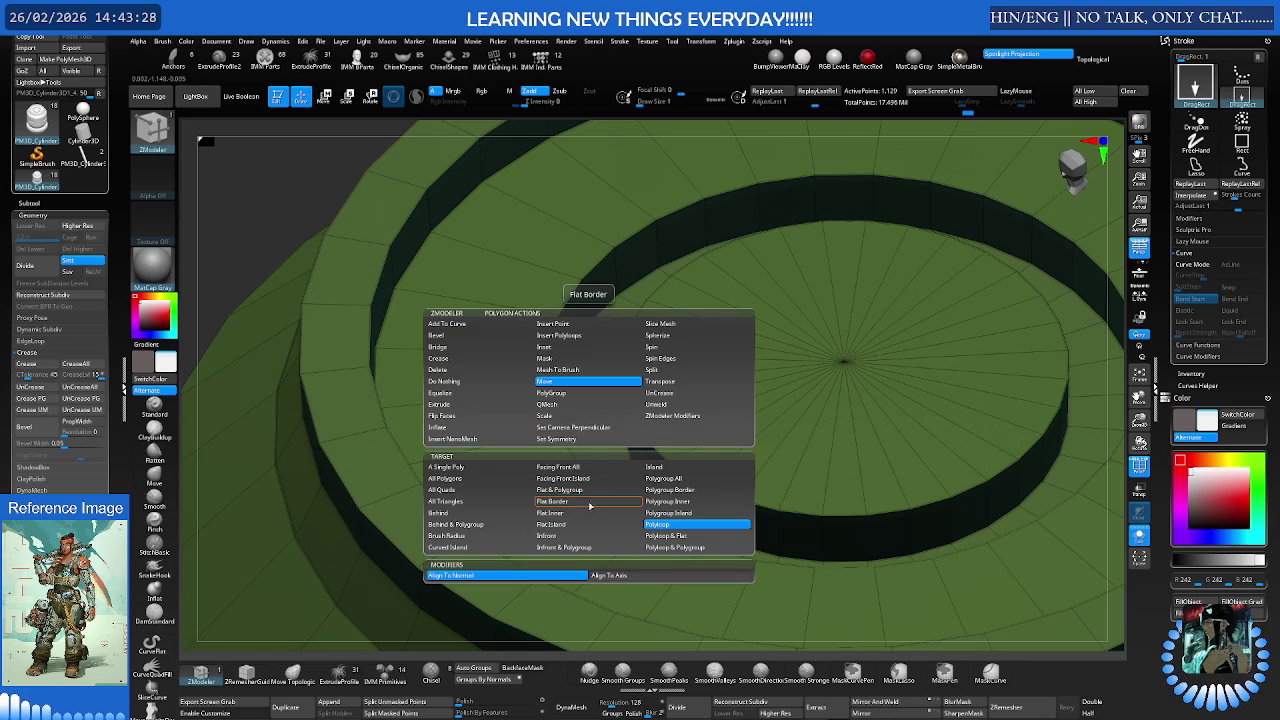
pyautogui.click(690, 467)
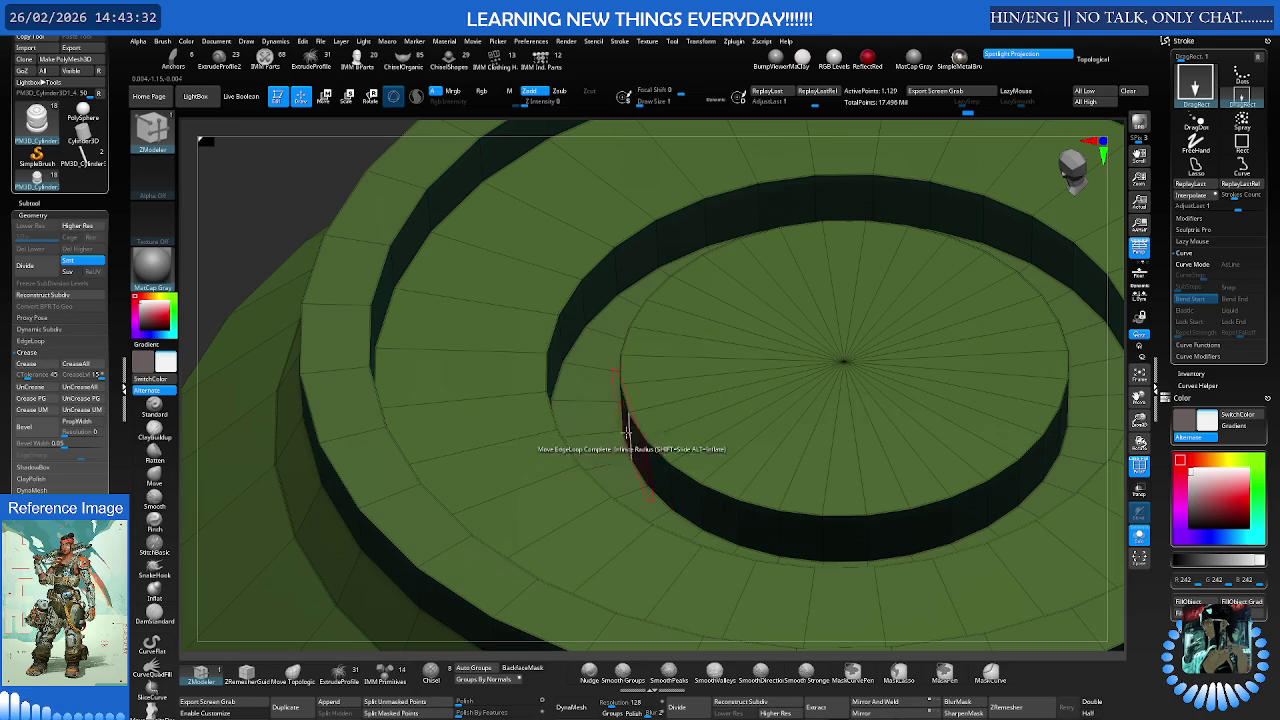
pyautogui.moveTo(597, 449)
pyautogui.mouseDown()
pyautogui.moveTo(596, 431)
pyautogui.moveTo(596, 446)
pyautogui.mouseUp()
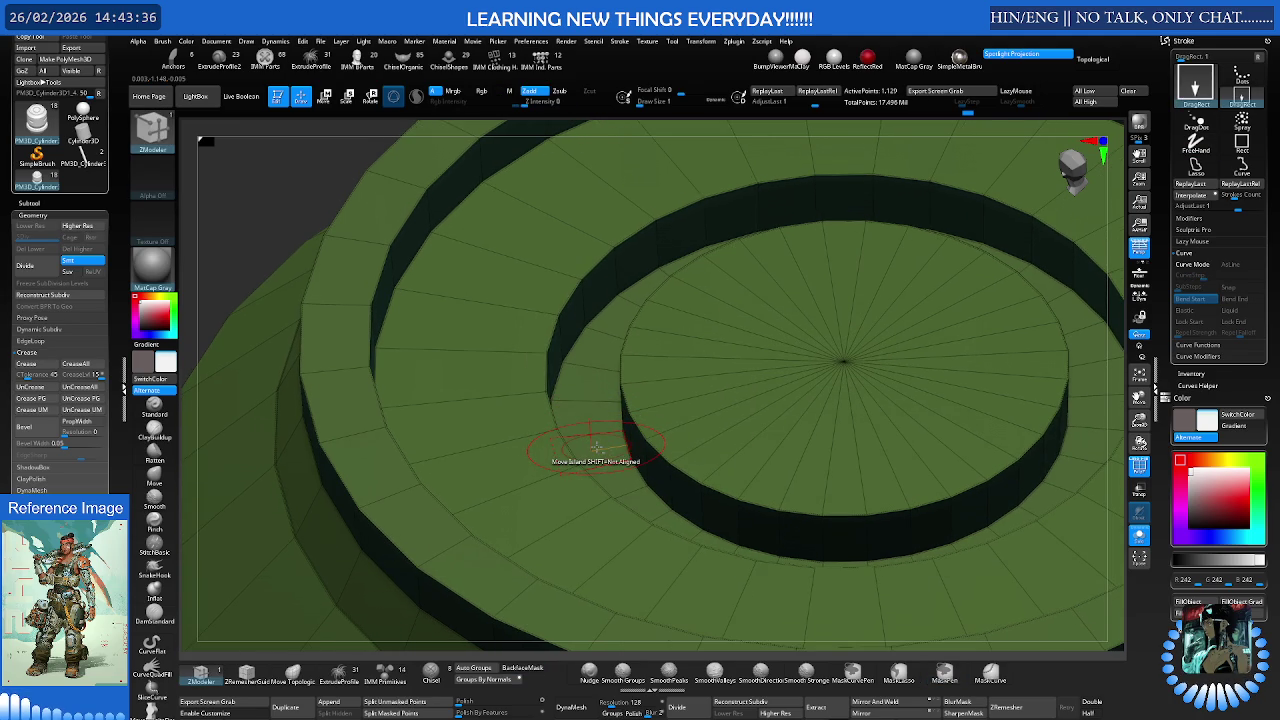
pyautogui.press('space')
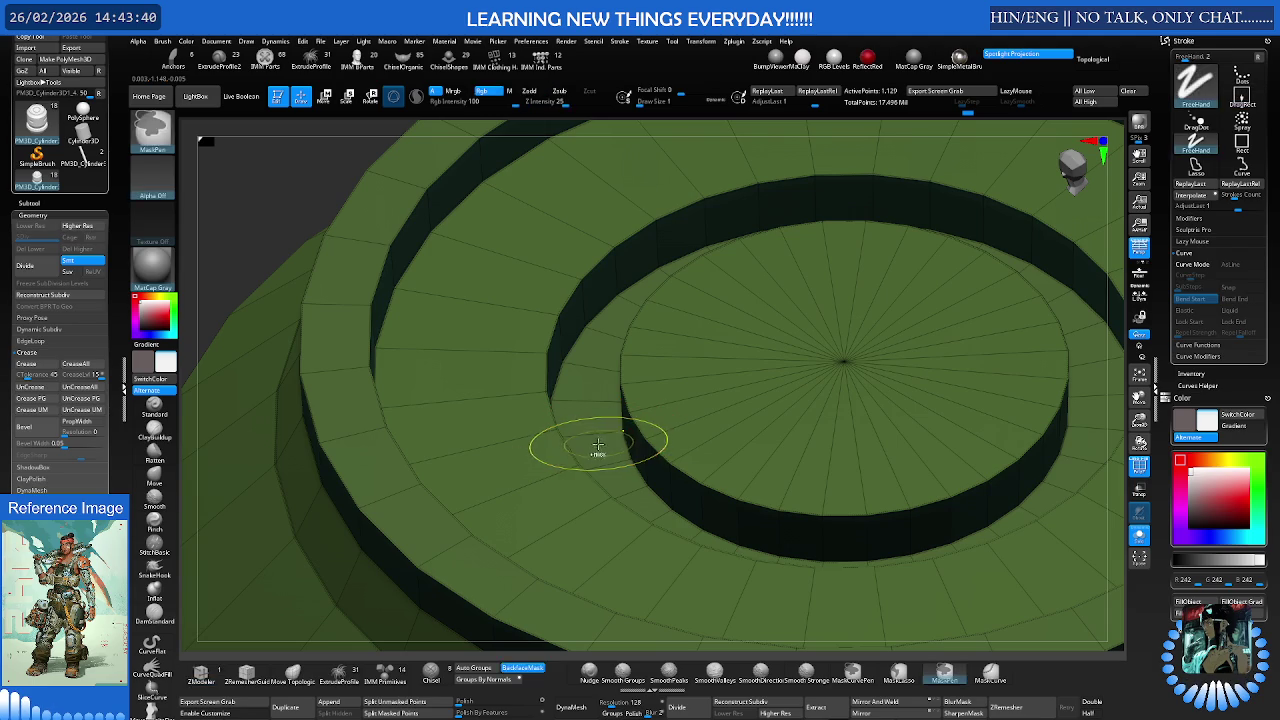
pyautogui.moveTo(598, 445); pyautogui.dragTo(594, 430)
pyautogui.hotkey('ctrl', 'z')
pyautogui.hotkey('ctrl', 'z')
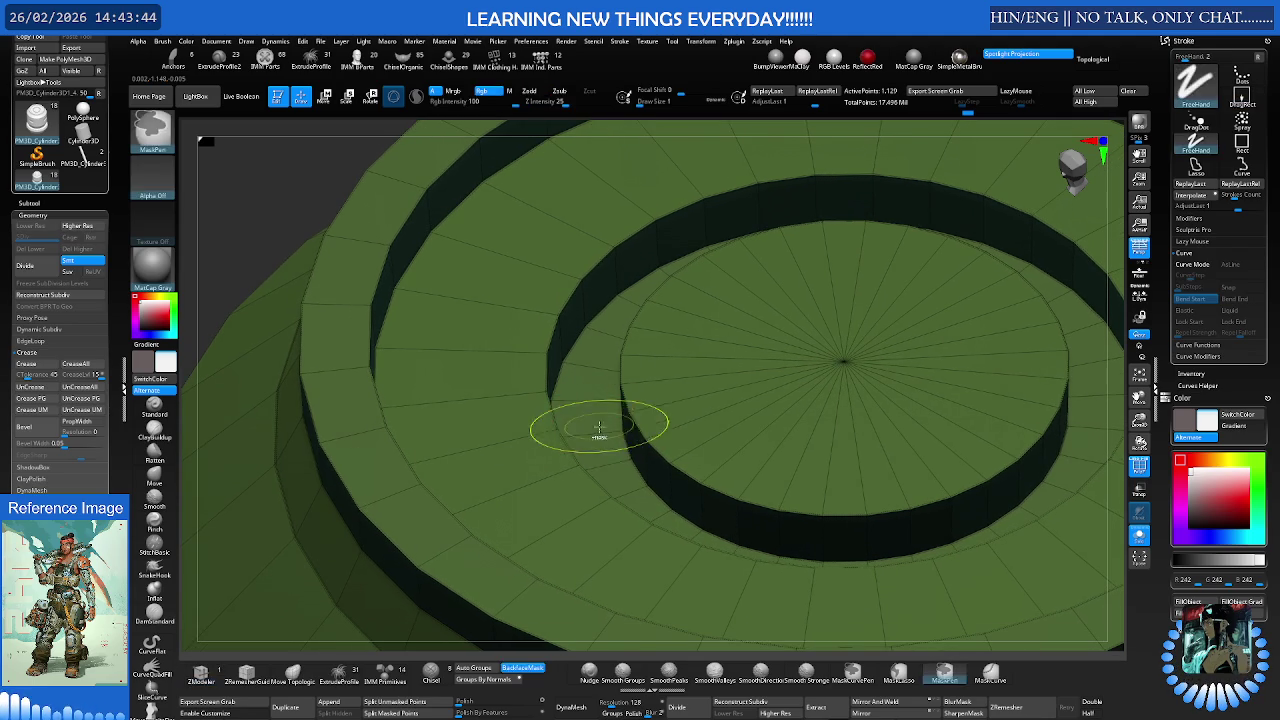
pyautogui.press('space')
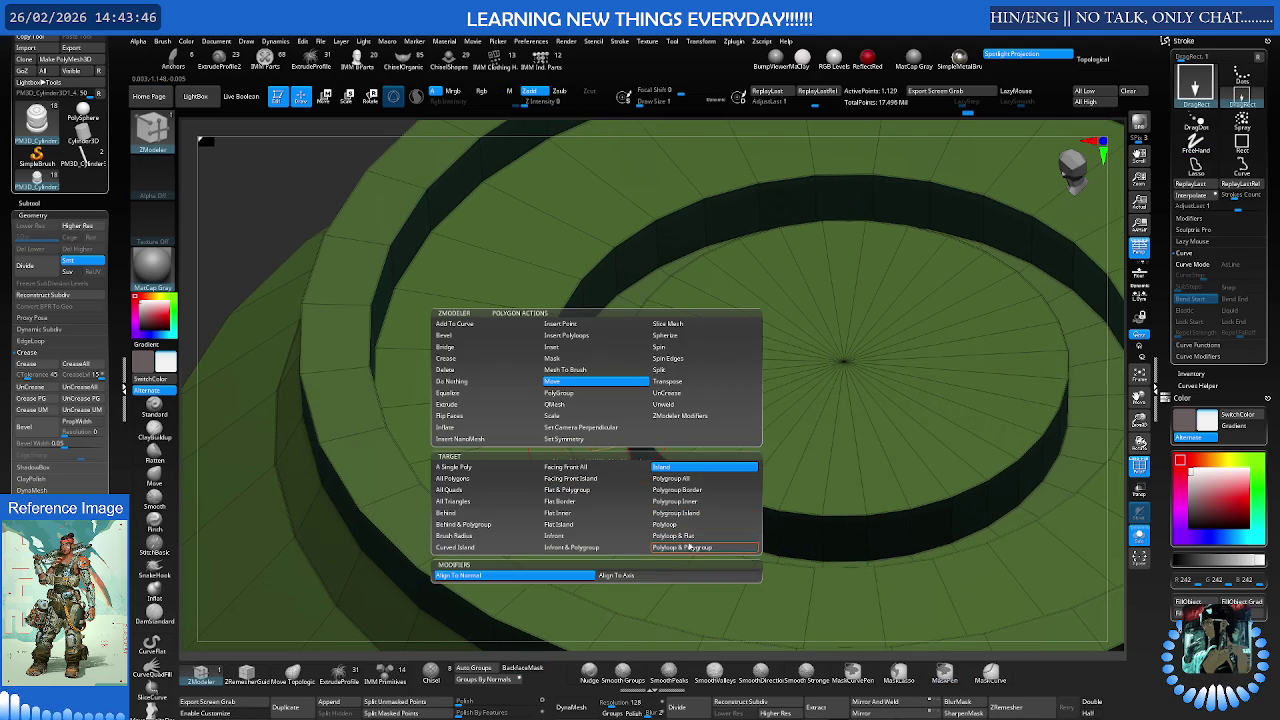
pyautogui.click(686, 548)
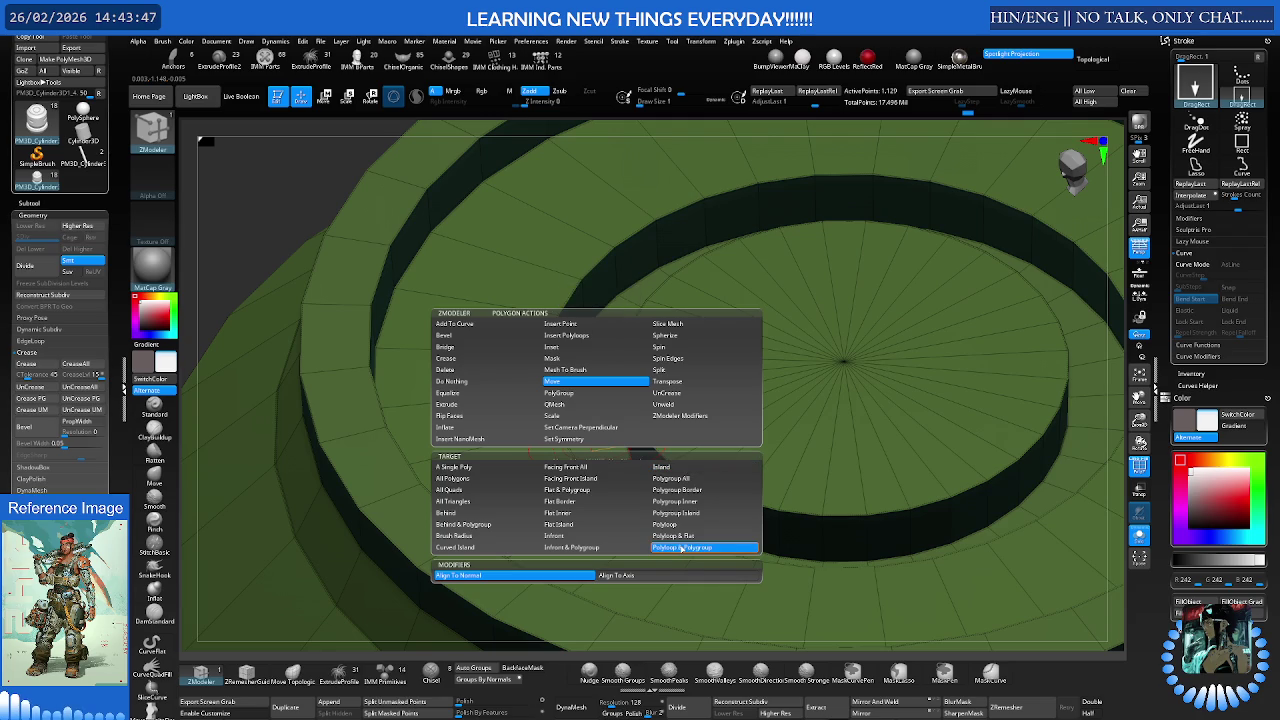
pyautogui.click(676, 540)
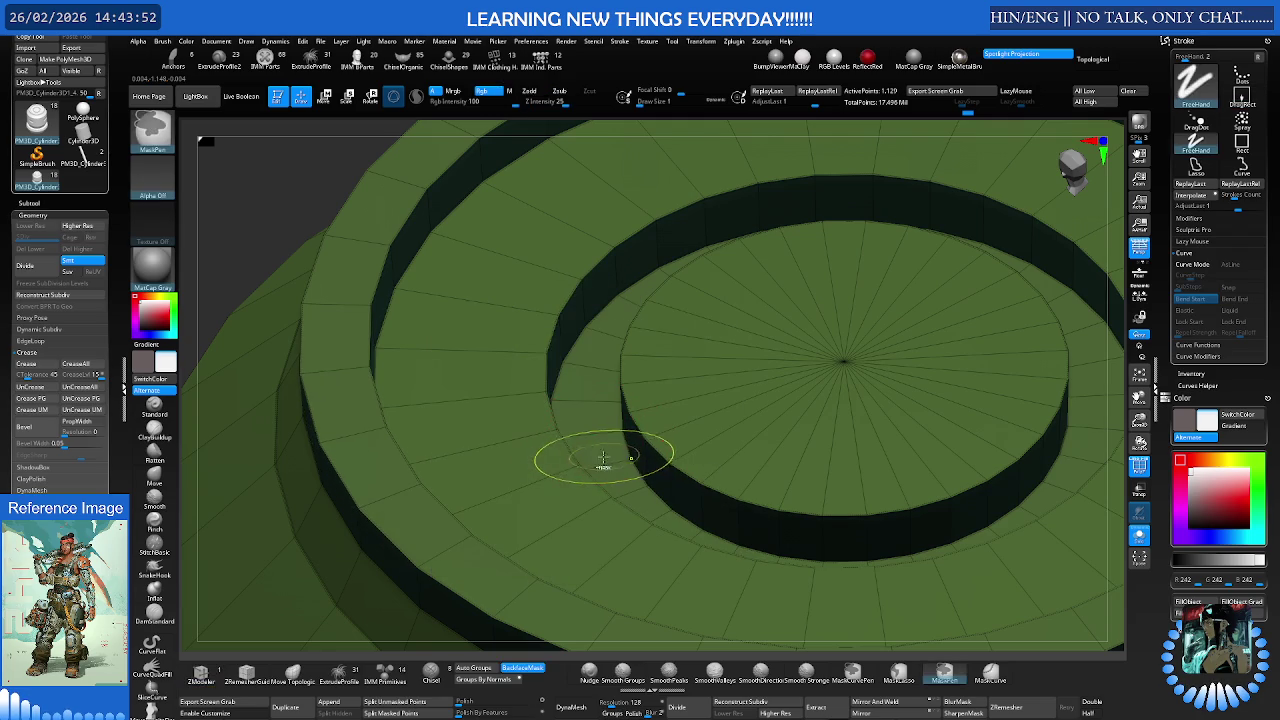
pyautogui.moveTo(591, 441)
pyautogui.mouseDown()
pyautogui.moveTo(599, 496)
pyautogui.moveTo(588, 472)
pyautogui.mouseUp()
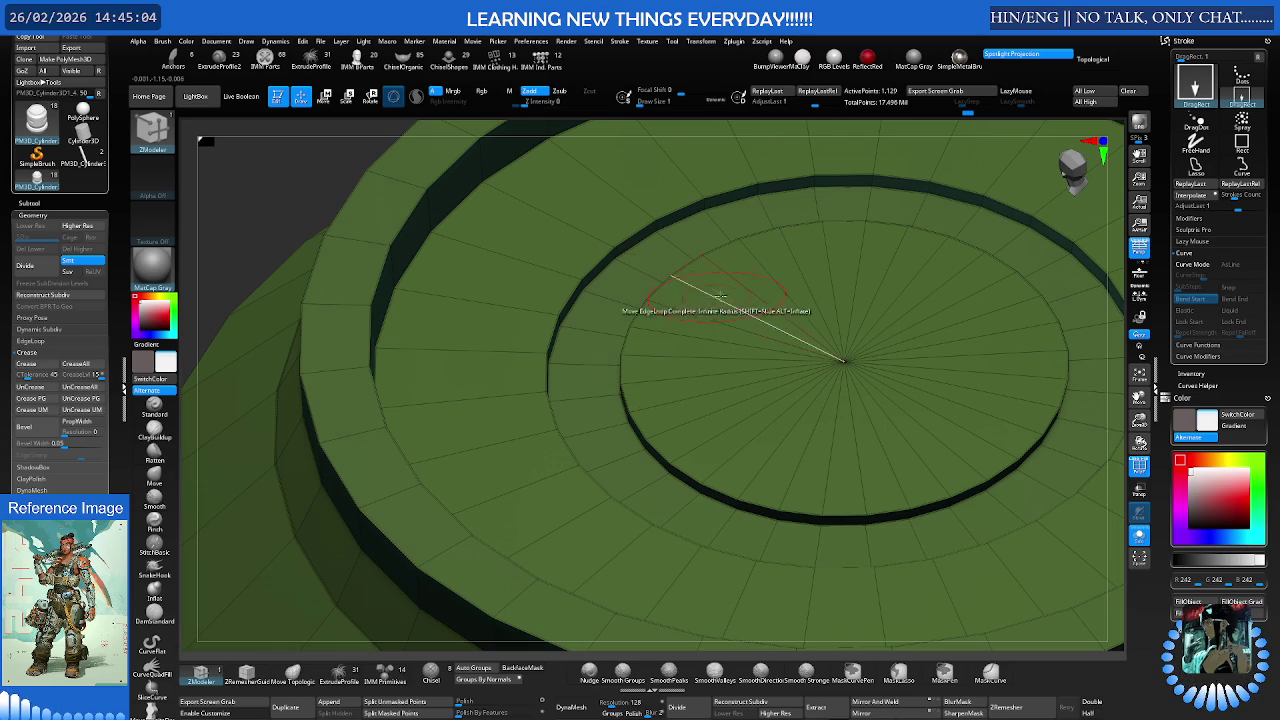
# - Preview the canister subdivided, then step back down to the lower level
pyautogui.moveTo(757, 237)
pyautogui.mouseDown(button='right')
pyautogui.moveTo(818, 335)
pyautogui.moveTo(766, 366)
pyautogui.mouseUp(button='right')
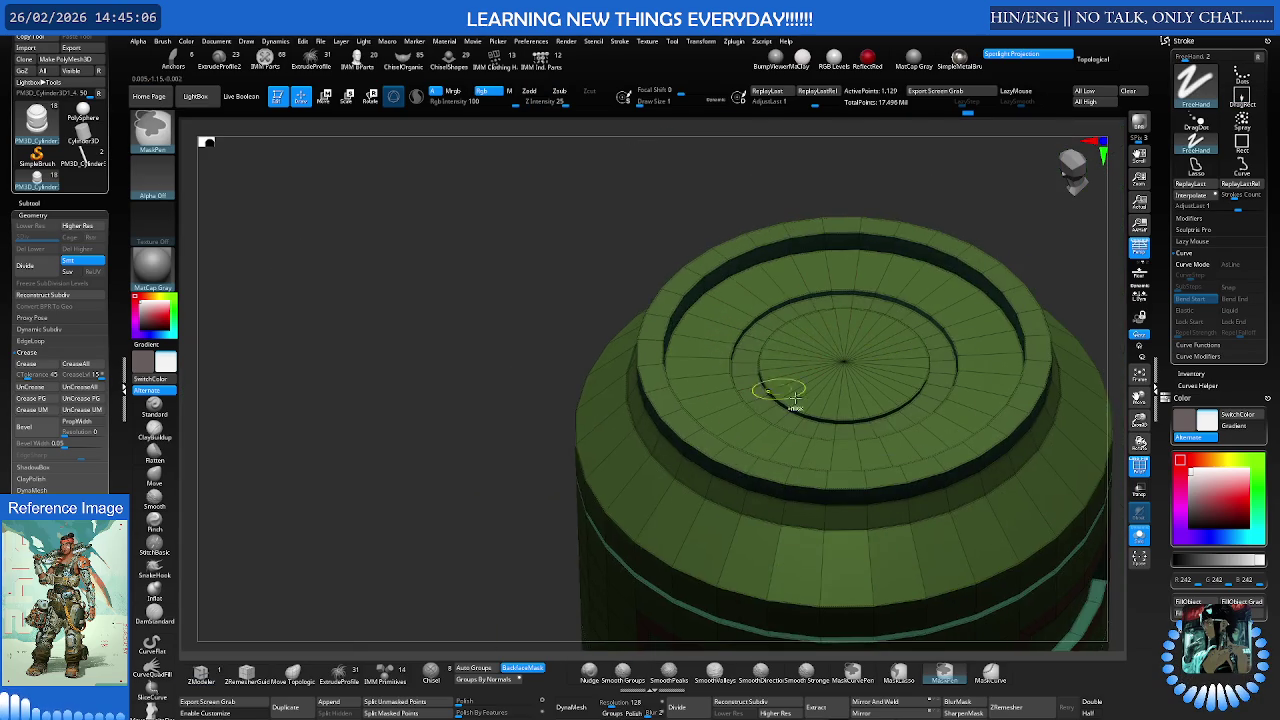
pyautogui.moveTo(806, 434)
pyautogui.mouseDown(button='right')
pyautogui.moveTo(836, 369)
pyautogui.moveTo(800, 385)
pyautogui.moveTo(1085, 425)
pyautogui.moveTo(788, 400)
pyautogui.moveTo(808, 366)
pyautogui.mouseUp(button='right')
pyautogui.hotkey('shift', 'f')
pyautogui.hotkey('ctrl', 'd')
pyautogui.hotkey('shift', 'd')
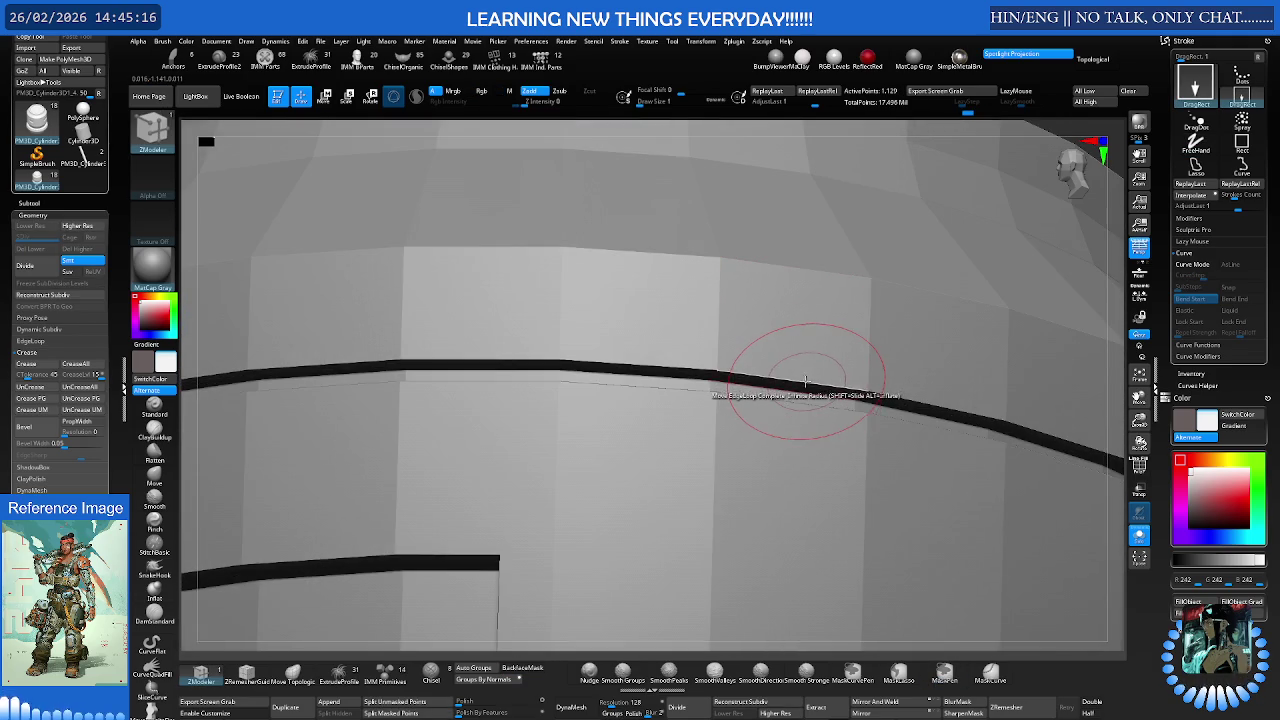
# - Choose the Crease edge action with EdgeLoop Complete target and check the surface
pyautogui.press('space')
pyautogui.click(703, 452)
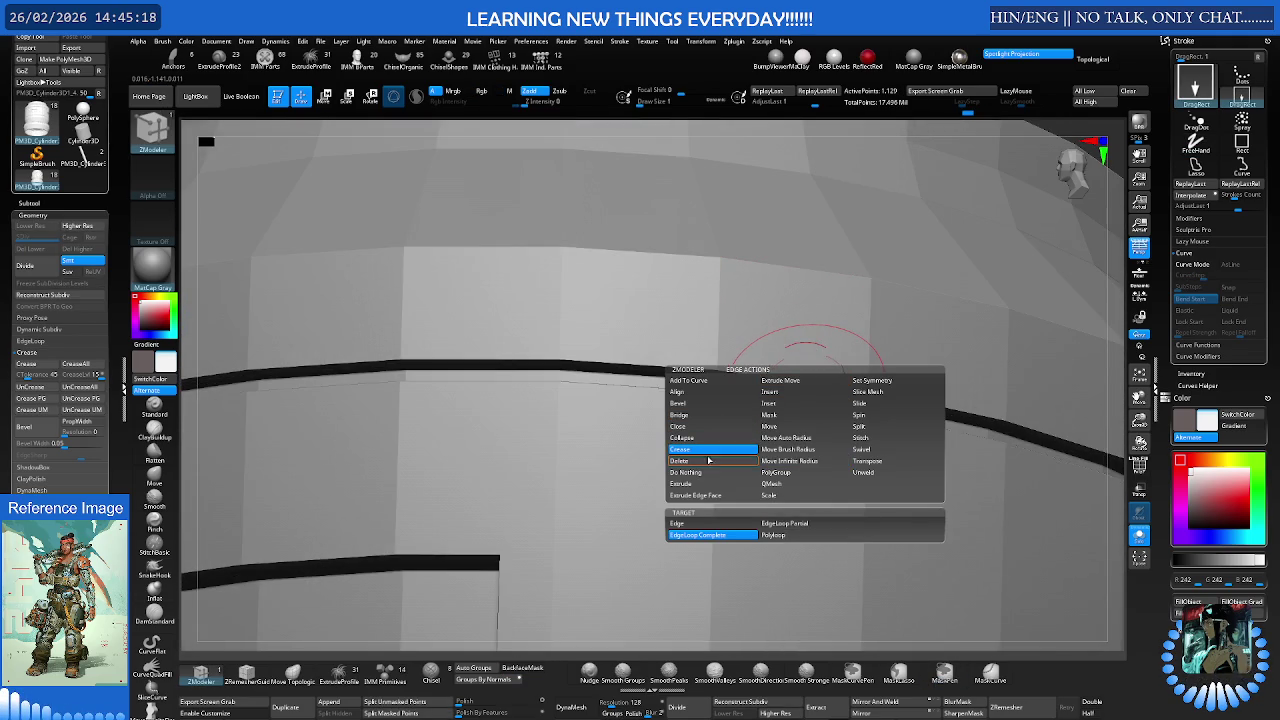
pyautogui.hotkey('shift', 'f')
pyautogui.moveTo(760, 372)
pyautogui.keyDown('ctrl'); pyautogui.mouseDown(button='right')
pyautogui.moveTo(745, 395)
pyautogui.moveTo(729, 382)
pyautogui.moveTo(736, 417)
pyautogui.moveTo(766, 414)
pyautogui.moveTo(734, 420)
pyautogui.moveTo(675, 503)
pyautogui.moveTo(800, 423)
pyautogui.moveTo(766, 441)
pyautogui.moveTo(743, 423)
pyautogui.moveTo(802, 360)
pyautogui.moveTo(793, 410)
pyautogui.mouseUp(button='right'); pyautogui.keyUp('ctrl')
pyautogui.hotkey('shift', 'f')
pyautogui.hotkey('shift', 'd')
# - Crease the ring's complete edge loops and subdivide to confirm the crisp grooves and rims
pyautogui.press('b')
pyautogui.press('z')
pyautogui.press('m')
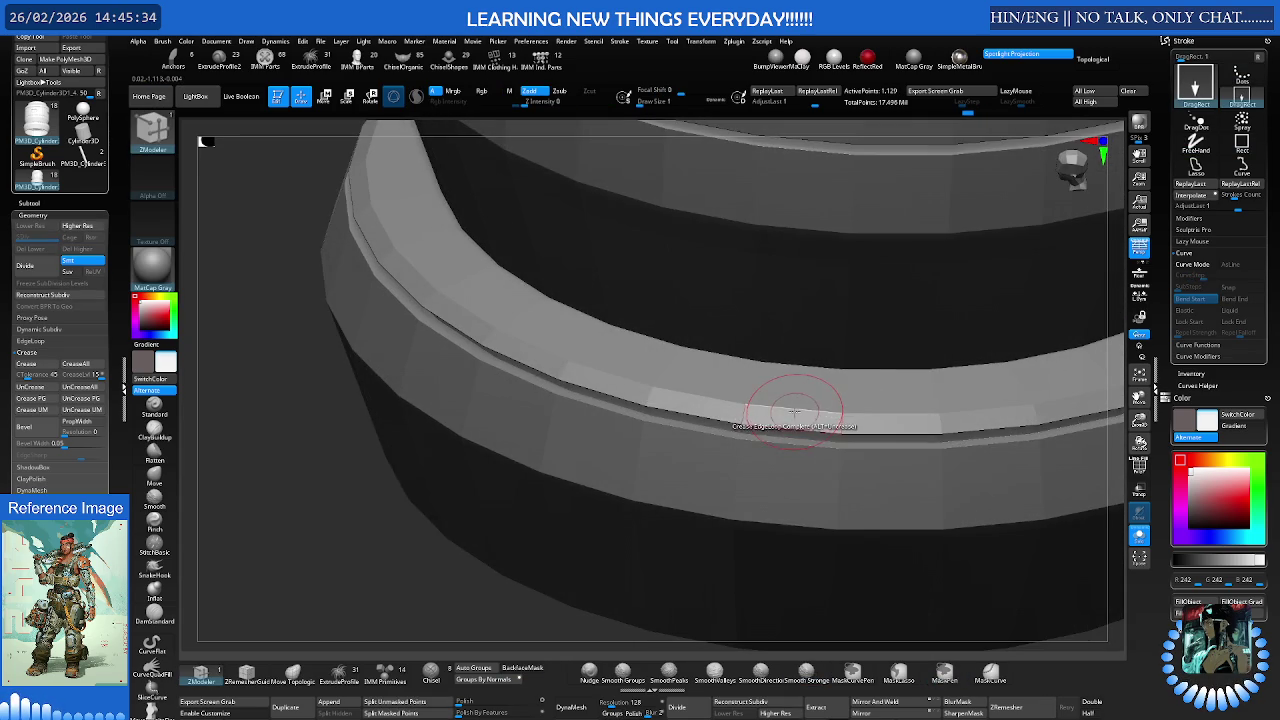
pyautogui.press('space')
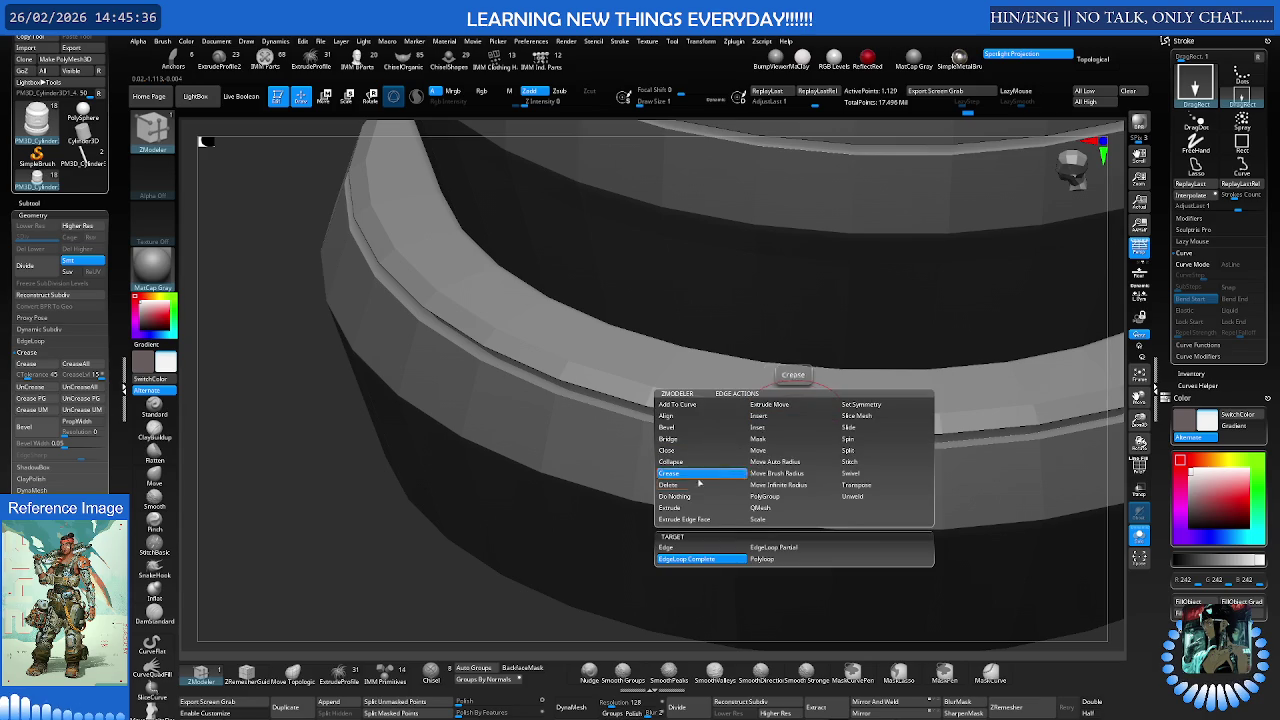
pyautogui.click(759, 520)
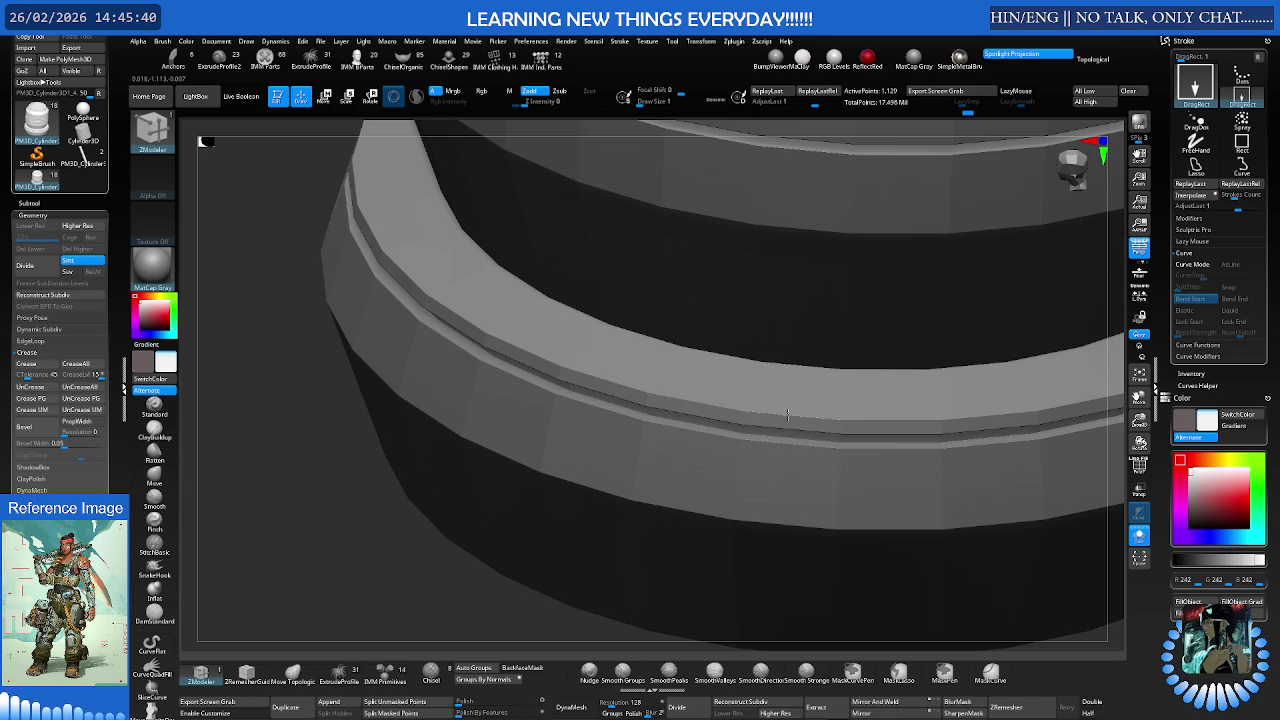
pyautogui.keyDown('shift'); pyautogui.moveTo(788, 410); pyautogui.dragTo(791, 412, button='right'); pyautogui.keyUp('shift')
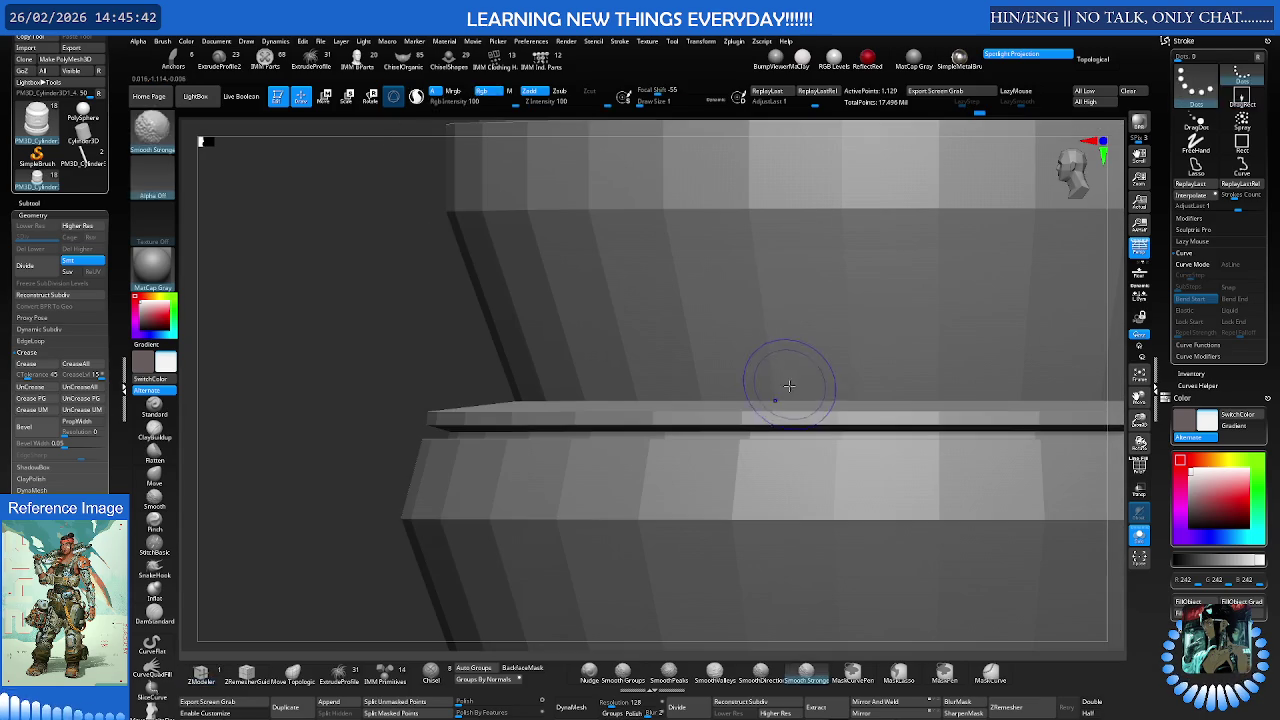
pyautogui.press('space')
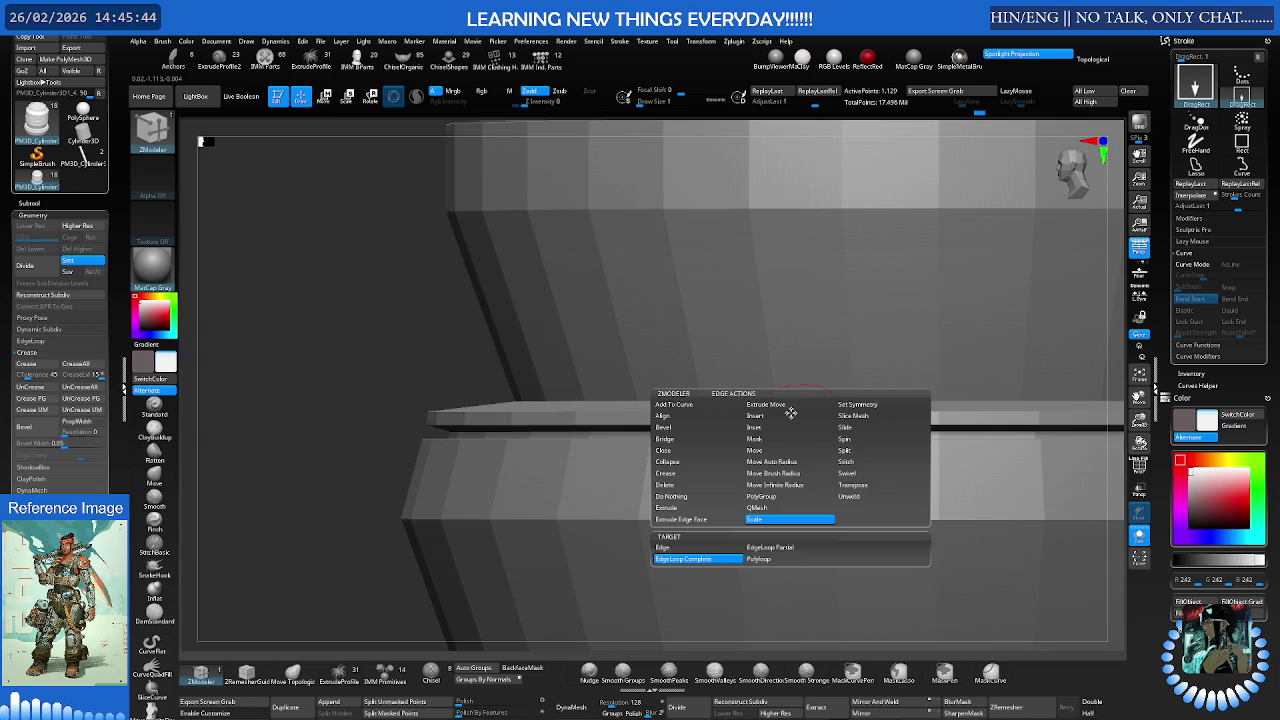
pyautogui.click(688, 476)
pyautogui.click(820, 381)
pyautogui.moveTo(820, 381)
pyautogui.keyDown('alt'); pyautogui.mouseDown(button='right')
pyautogui.moveTo(847, 365)
pyautogui.moveTo(814, 419)
pyautogui.moveTo(867, 368)
pyautogui.moveTo(813, 431)
pyautogui.moveTo(829, 393)
pyautogui.mouseUp(button='right'); pyautogui.keyUp('alt')
pyautogui.press('b')
pyautogui.press('z')
pyautogui.press('m')
pyautogui.hotkey('shift', 'f')
pyautogui.hotkey('shift', 'f')
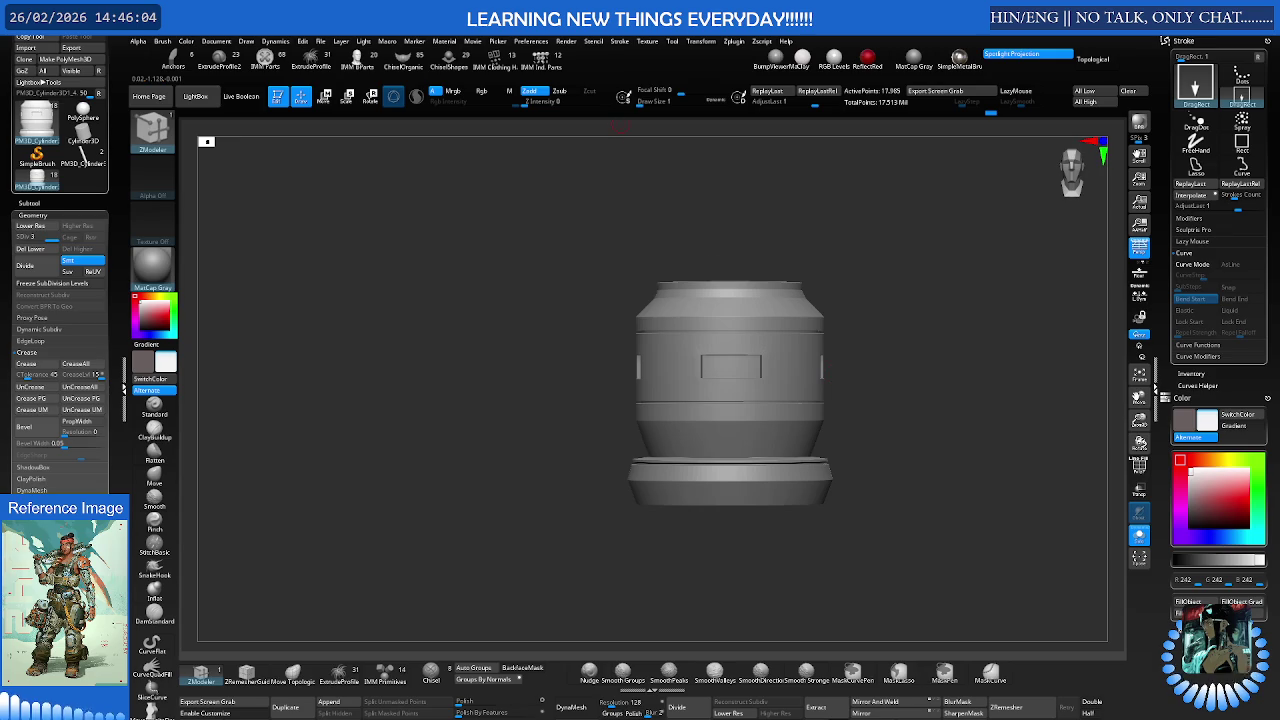
pyautogui.moveTo(829, 393); pyautogui.dragTo(816, 386, button='right')
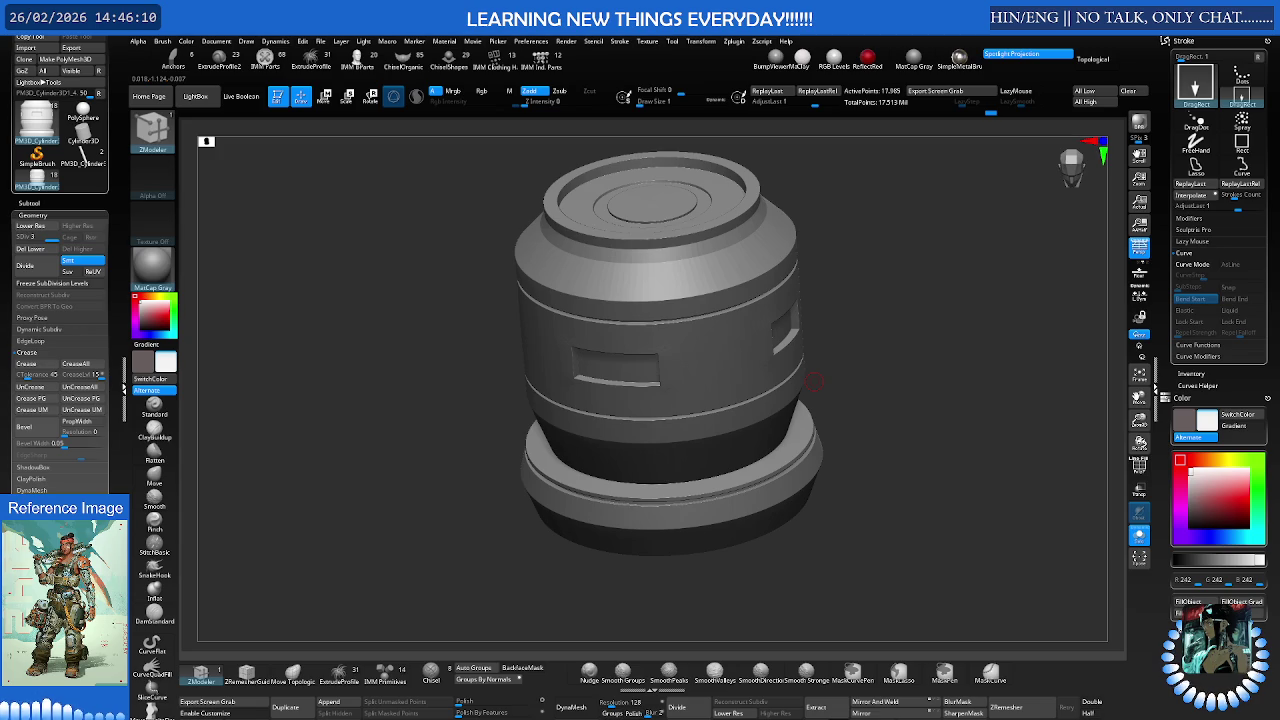
pyautogui.moveTo(815, 381)
pyautogui.mouseDown(button='right')
pyautogui.moveTo(800, 398)
pyautogui.moveTo(809, 375)
pyautogui.mouseUp(button='right')
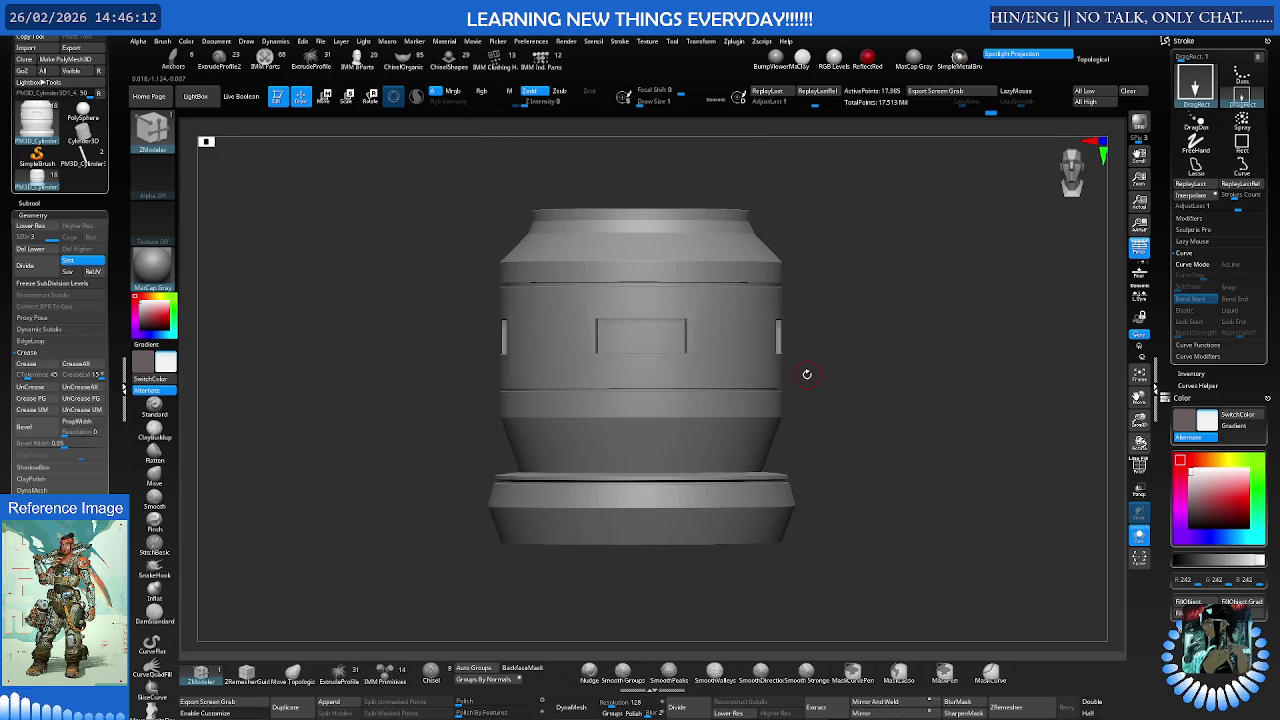
pyautogui.scroll(-3, 818, 371)
pyautogui.scroll(-3, 760, 390)
pyautogui.scroll(-2, 740, 392)
pyautogui.keyDown('ctrl'); pyautogui.moveTo(738, 385); pyautogui.dragTo(745, 388, button='right'); pyautogui.keyUp('ctrl')
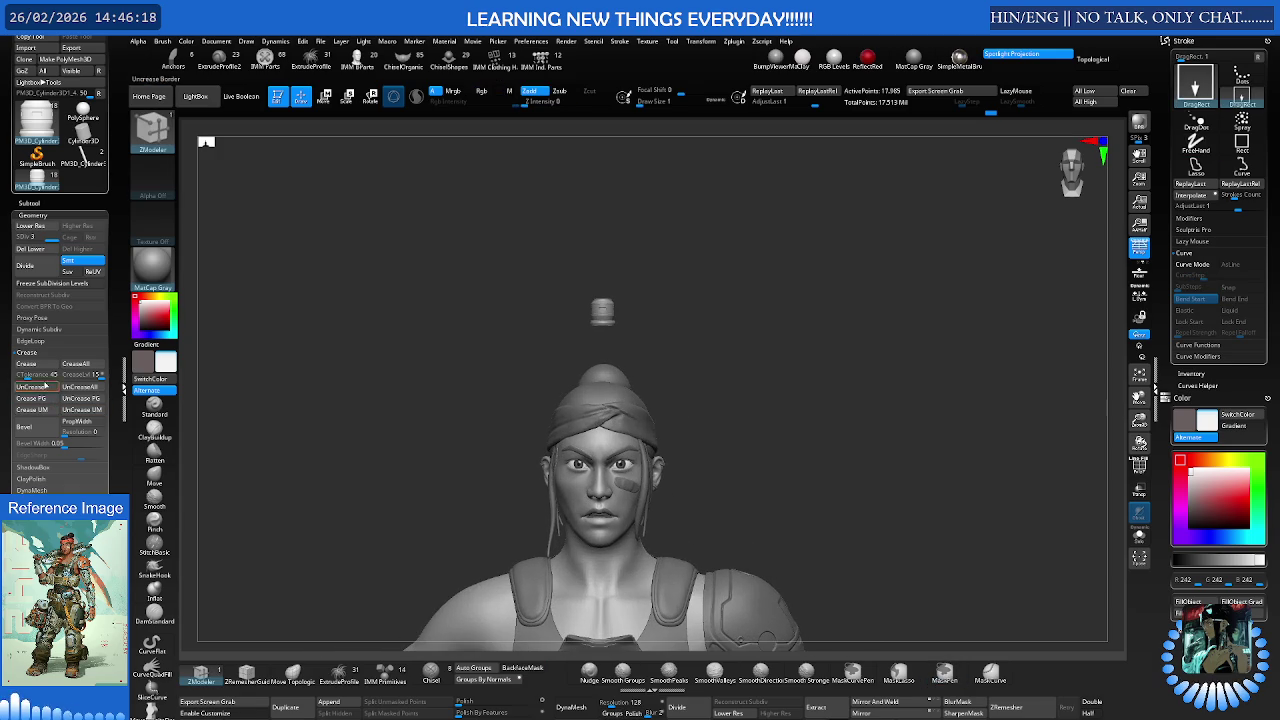
# - Use Geometry > Stager Switch Stage to seat the canister on the shoulder pad
pyautogui.scroll(-2, 6, 481)
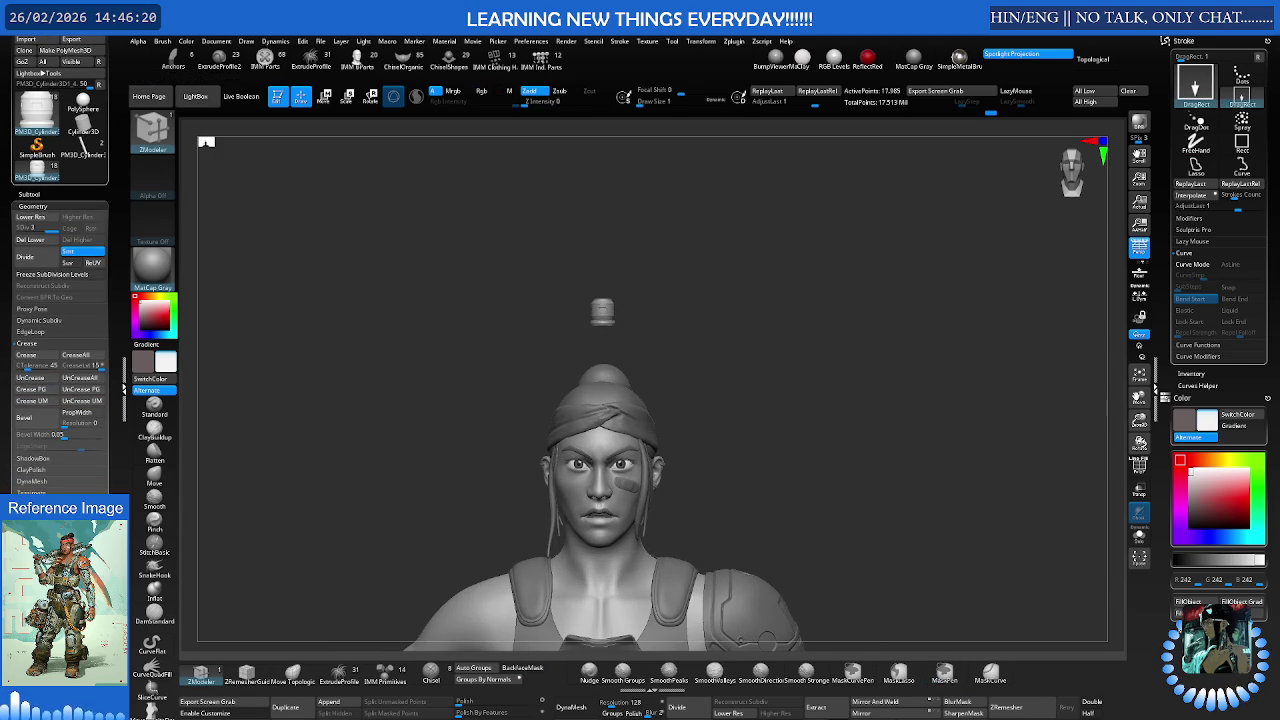
pyautogui.click(26, 343)
pyautogui.hotkey('ctrl', 'z')
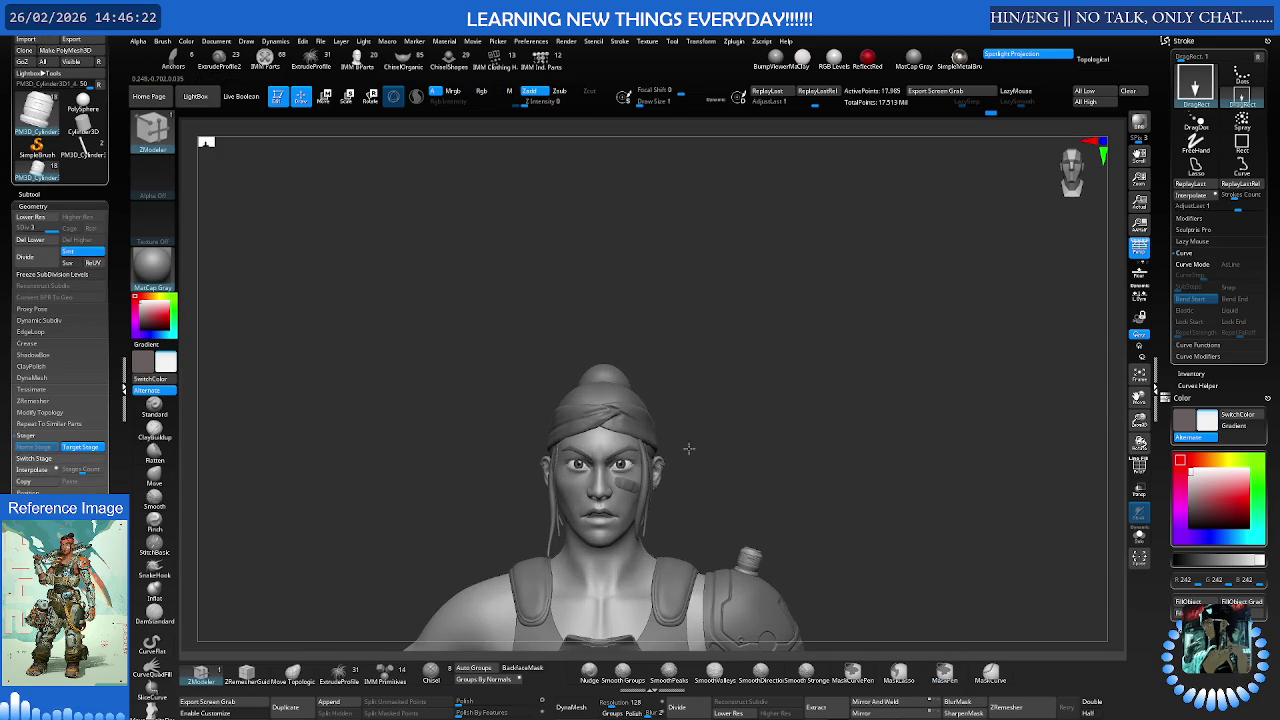
pyautogui.scroll(3, 702, 457)
pyautogui.scroll(3, 680, 440)
pyautogui.scroll(2, 700, 434)
pyautogui.scroll(2, 698, 400)
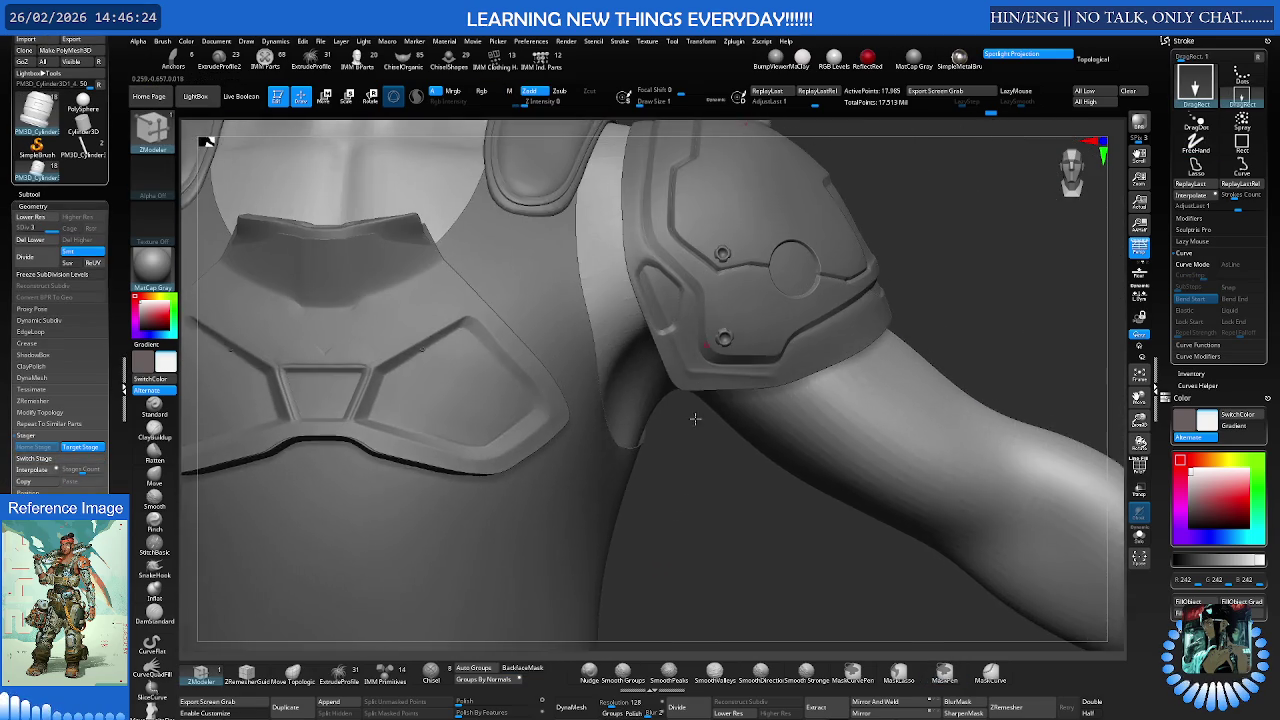
pyautogui.scroll(-3, 698, 390)
# - Orbit to a side view of the shoulder pad and enter Transpose move mode
pyautogui.moveTo(698, 390)
pyautogui.mouseDown(button='right')
pyautogui.moveTo(677, 400)
pyautogui.moveTo(745, 337)
pyautogui.mouseUp(button='right')
pyautogui.press('shift')
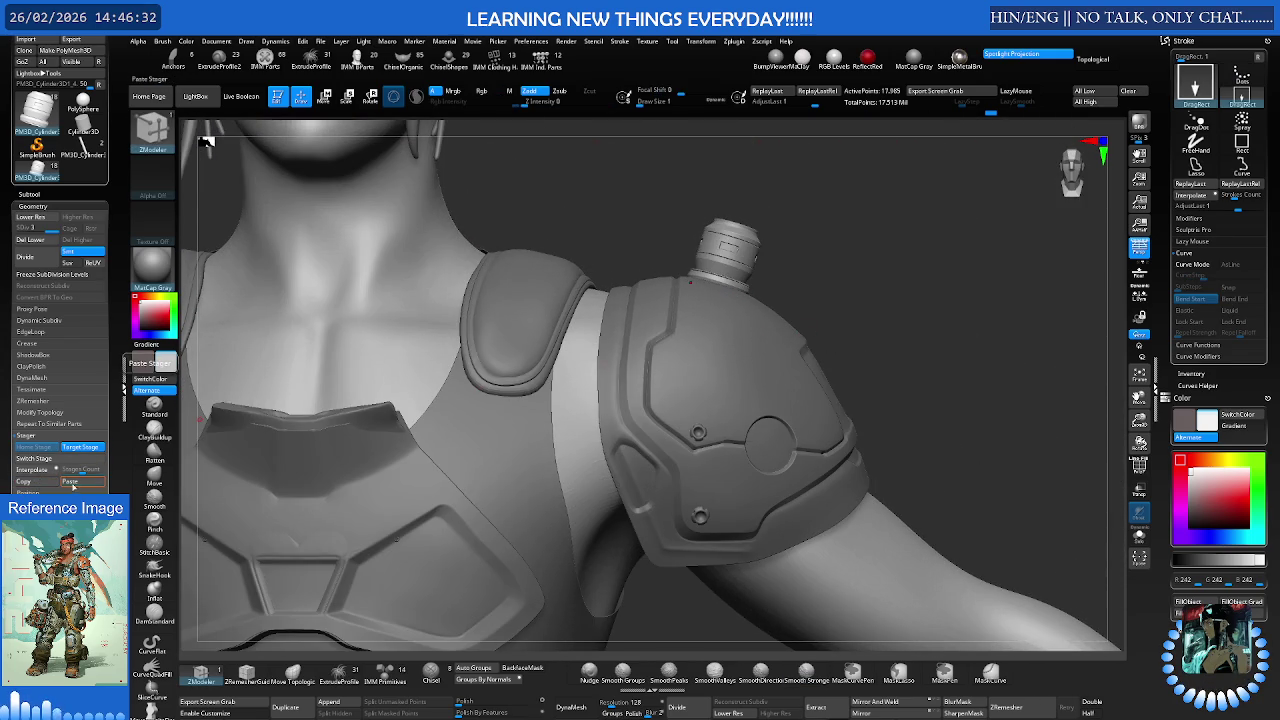
pyautogui.press('ctrl')
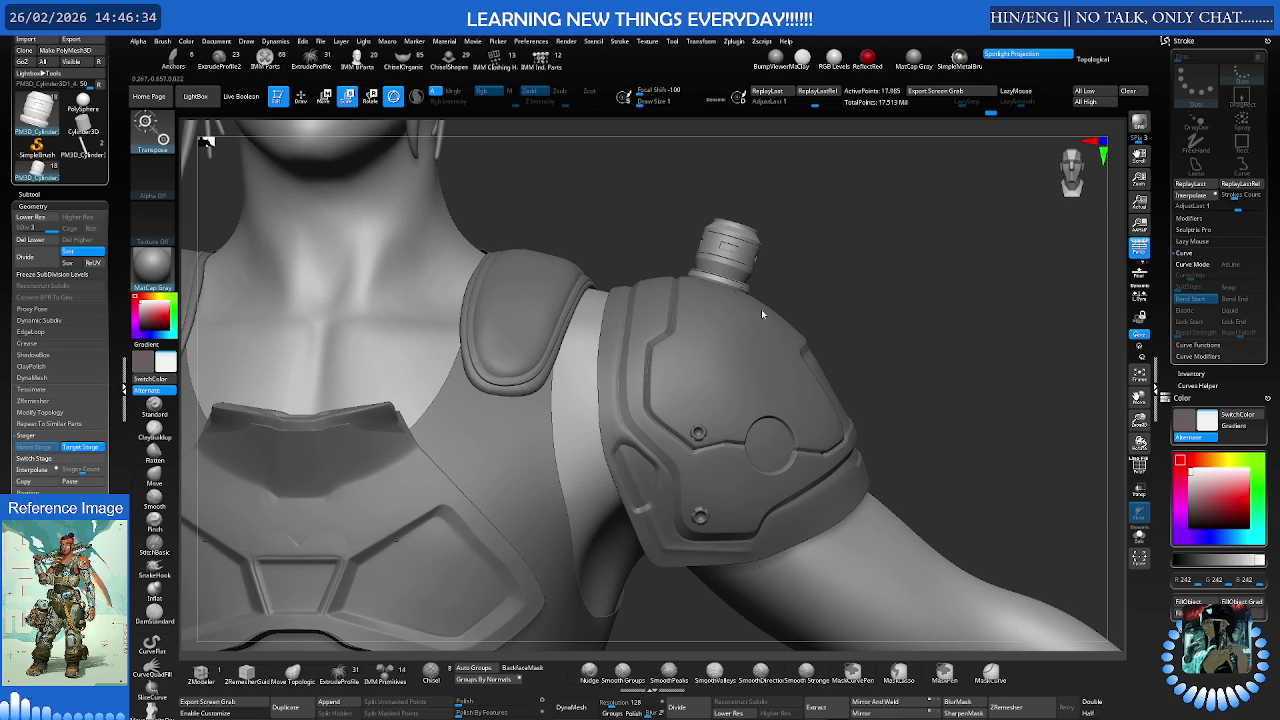
pyautogui.press('w')
pyautogui.keyDown('alt'); pyautogui.moveTo(577, 400); pyautogui.dragTo(697, 334); pyautogui.keyUp('alt')
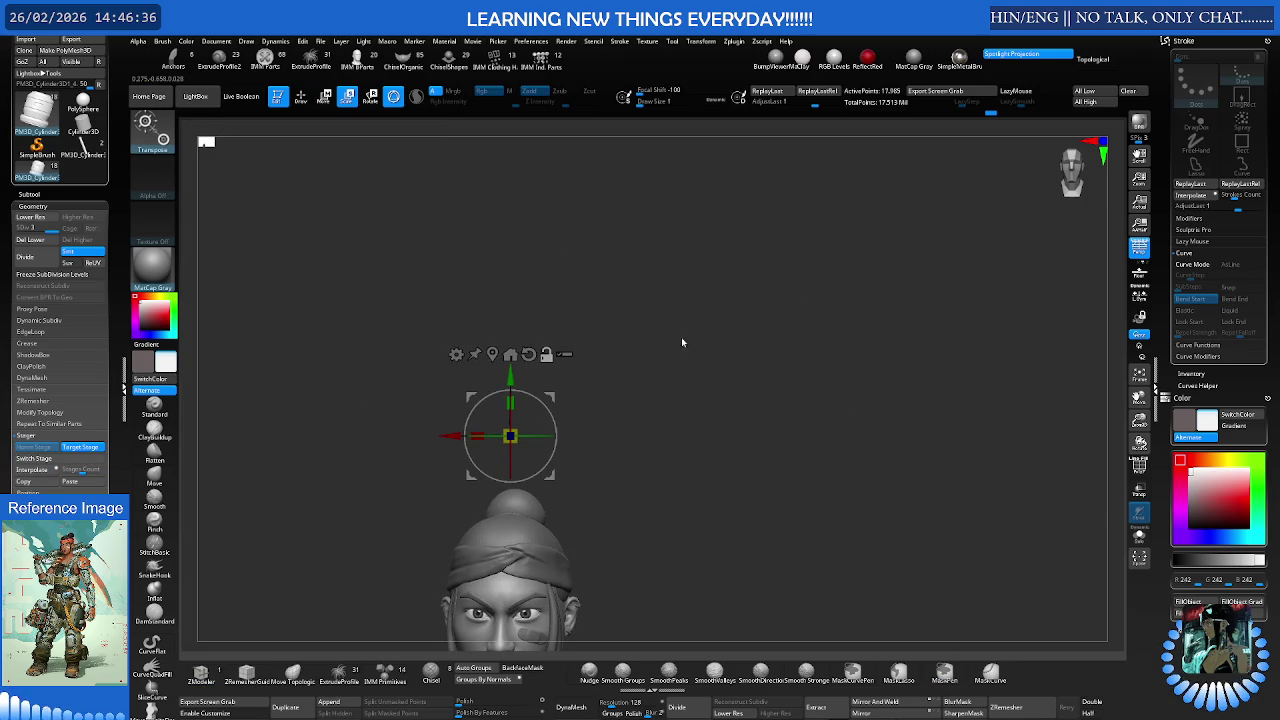
# - Move the canister with the Transpose gizmo so it sits above the head
pyautogui.keyDown('alt'); pyautogui.moveTo(500, 363); pyautogui.dragTo(699, 391); pyautogui.keyUp('alt')
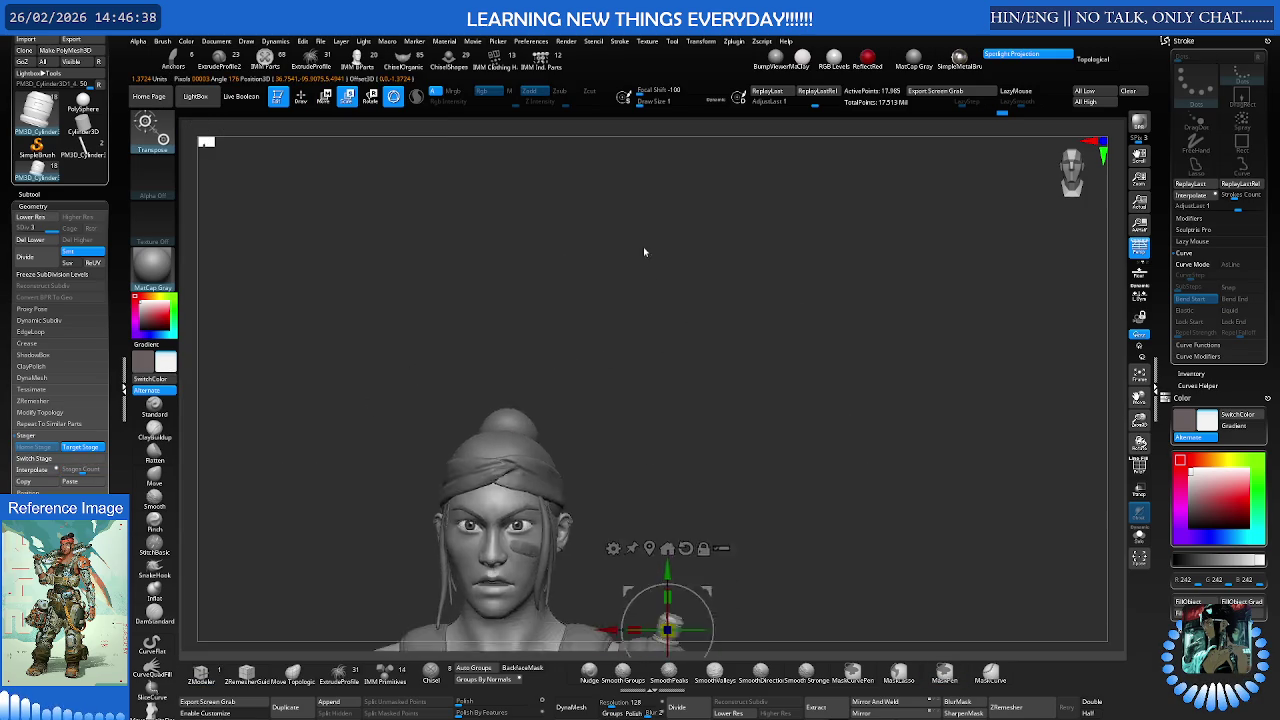
pyautogui.keyDown('alt'); pyautogui.moveTo(632, 440); pyautogui.dragTo(677, 447); pyautogui.keyUp('alt')
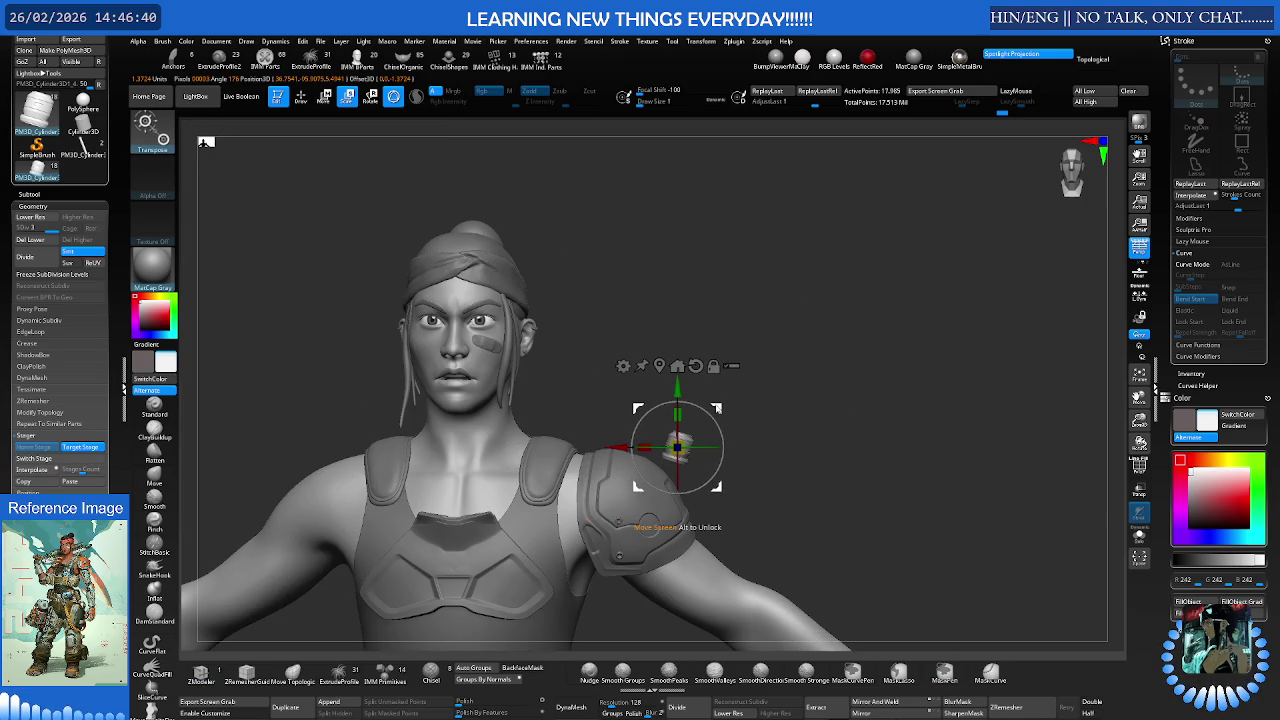
pyautogui.hotkey('ctrl', 'z')
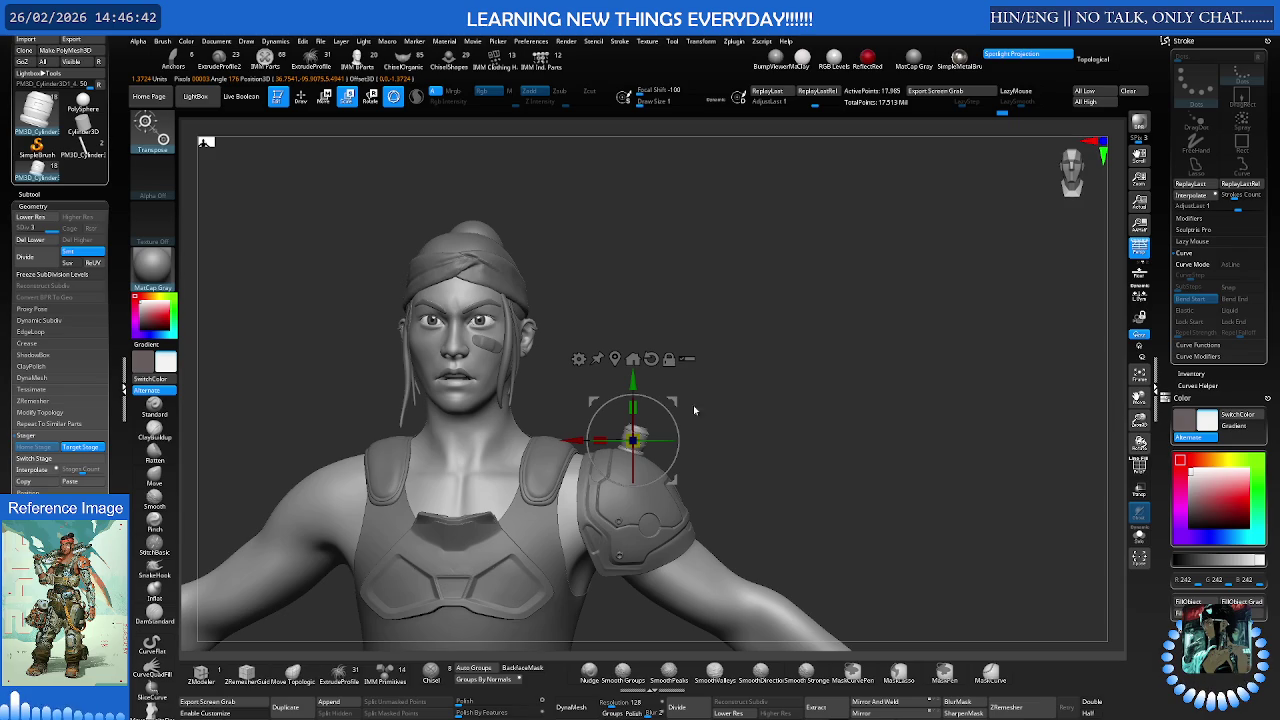
pyautogui.moveTo(610, 388)
pyautogui.keyDown('alt'); pyautogui.mouseDown()
pyautogui.moveTo(720, 390)
pyautogui.moveTo(771, 608)
pyautogui.moveTo(771, 545)
pyautogui.mouseUp(); pyautogui.keyUp('alt')
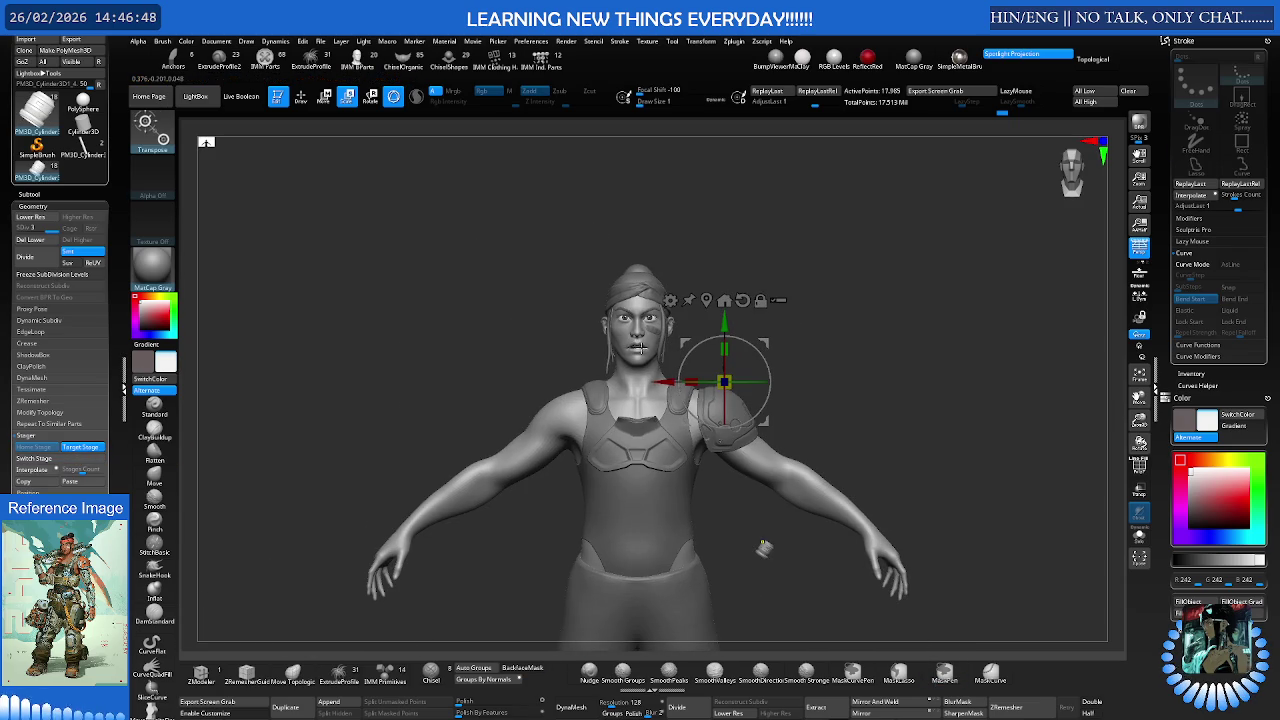
pyautogui.keyDown('alt'); pyautogui.click(641, 348); pyautogui.keyUp('alt')
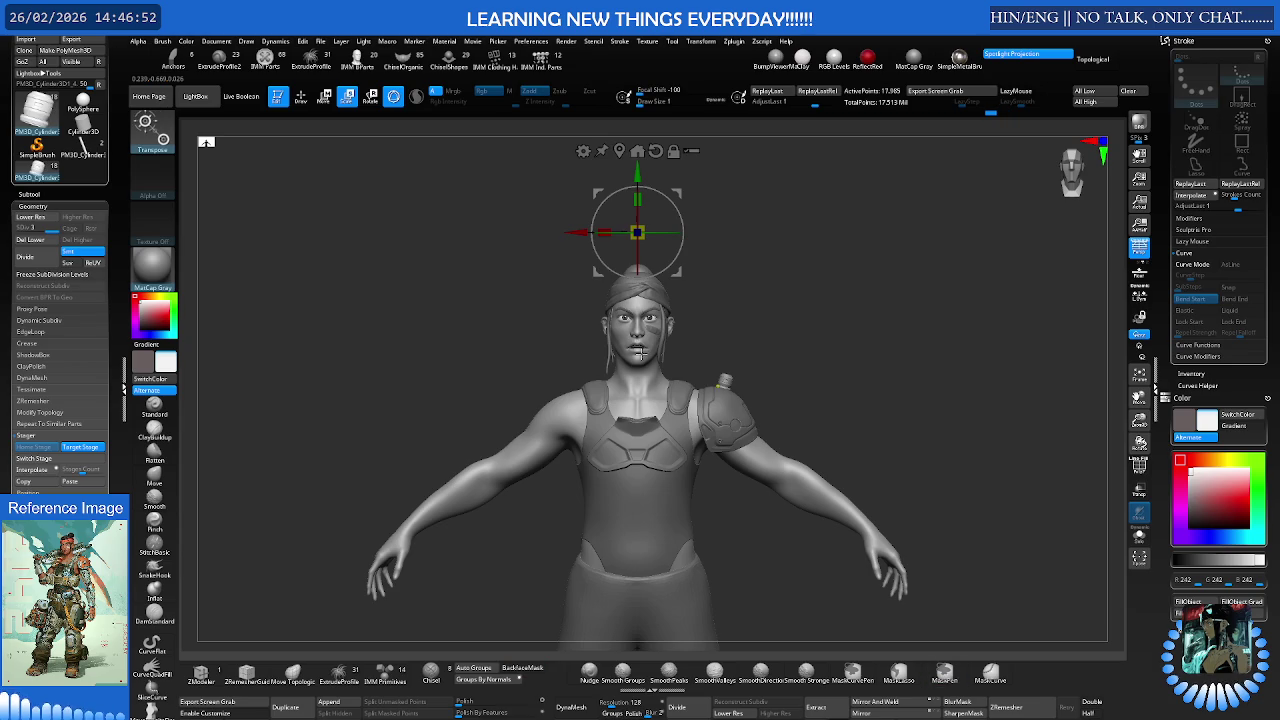
# - Reset to a centred front view and toggle the canister's stored stage
pyautogui.moveTo(641, 351)
pyautogui.keyDown('ctrl'); pyautogui.mouseDown(button='right')
pyautogui.moveTo(697, 352)
pyautogui.moveTo(678, 402)
pyautogui.mouseUp(button='right'); pyautogui.keyUp('ctrl')
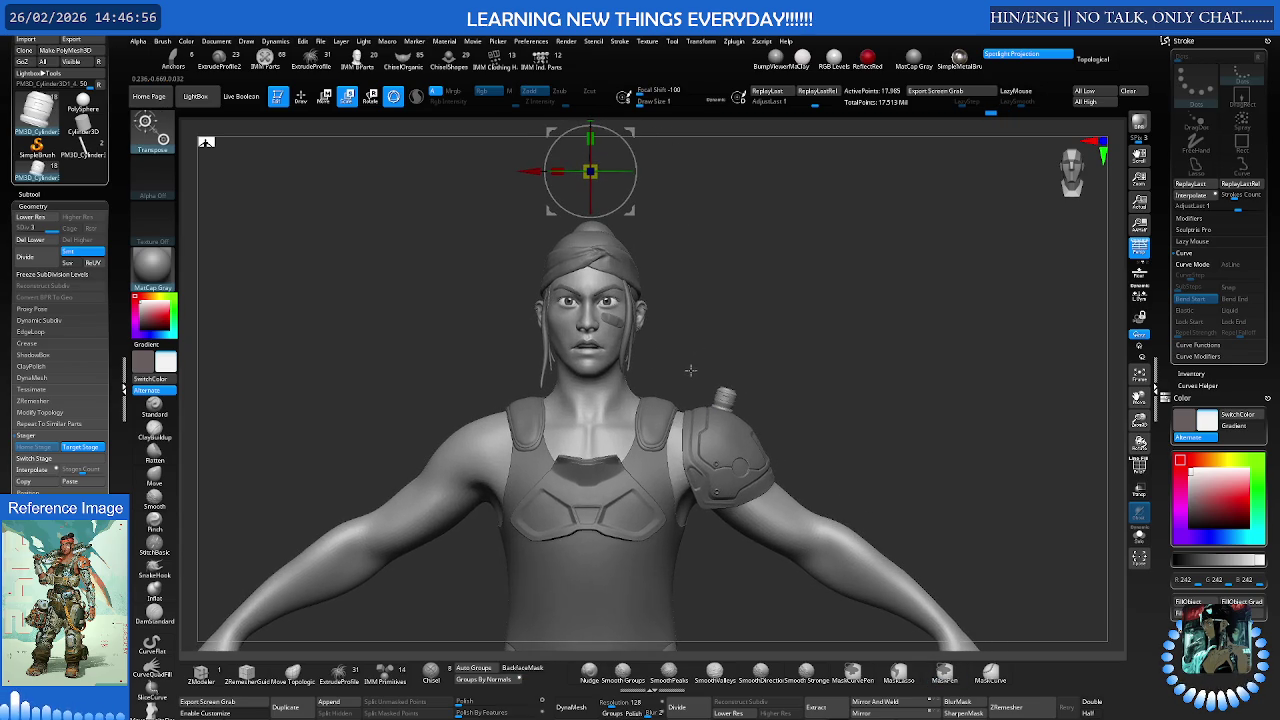
pyautogui.press('f')
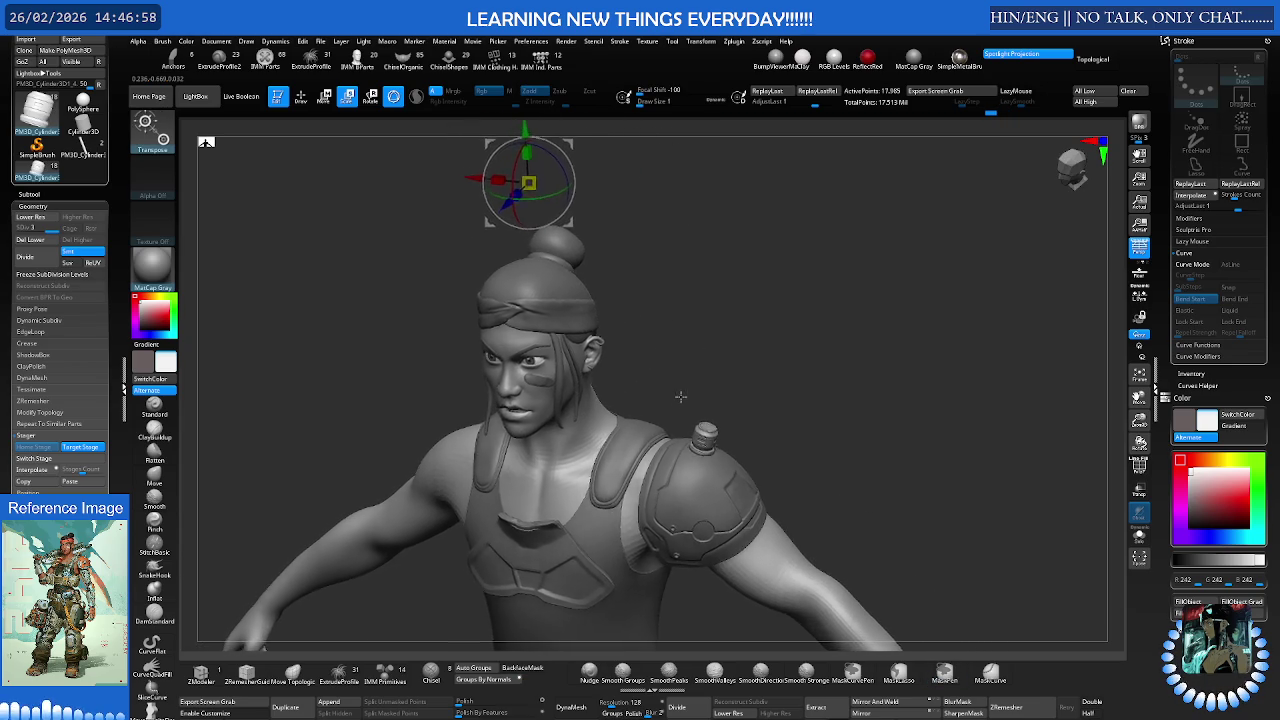
pyautogui.keyDown('alt'); pyautogui.moveTo(684, 371); pyautogui.dragTo(677, 383, button='right'); pyautogui.keyUp('alt')
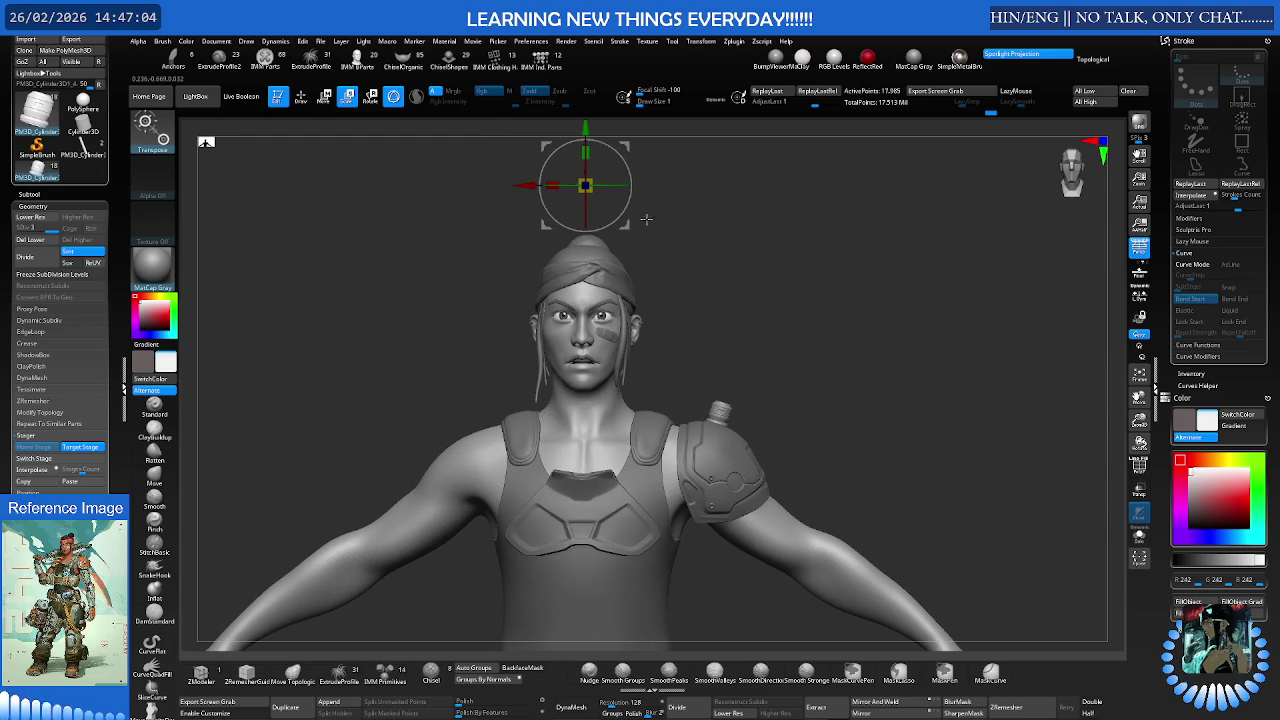
pyautogui.press('ctrl')
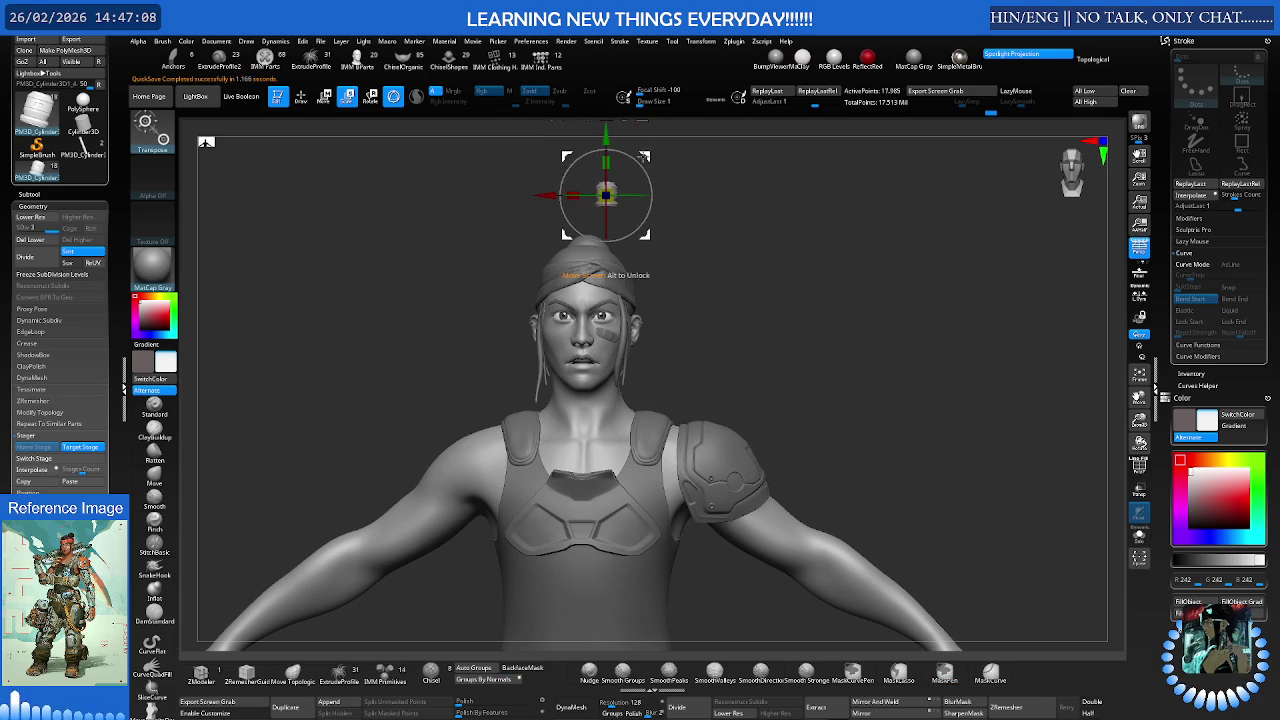
pyautogui.click(60, 459)
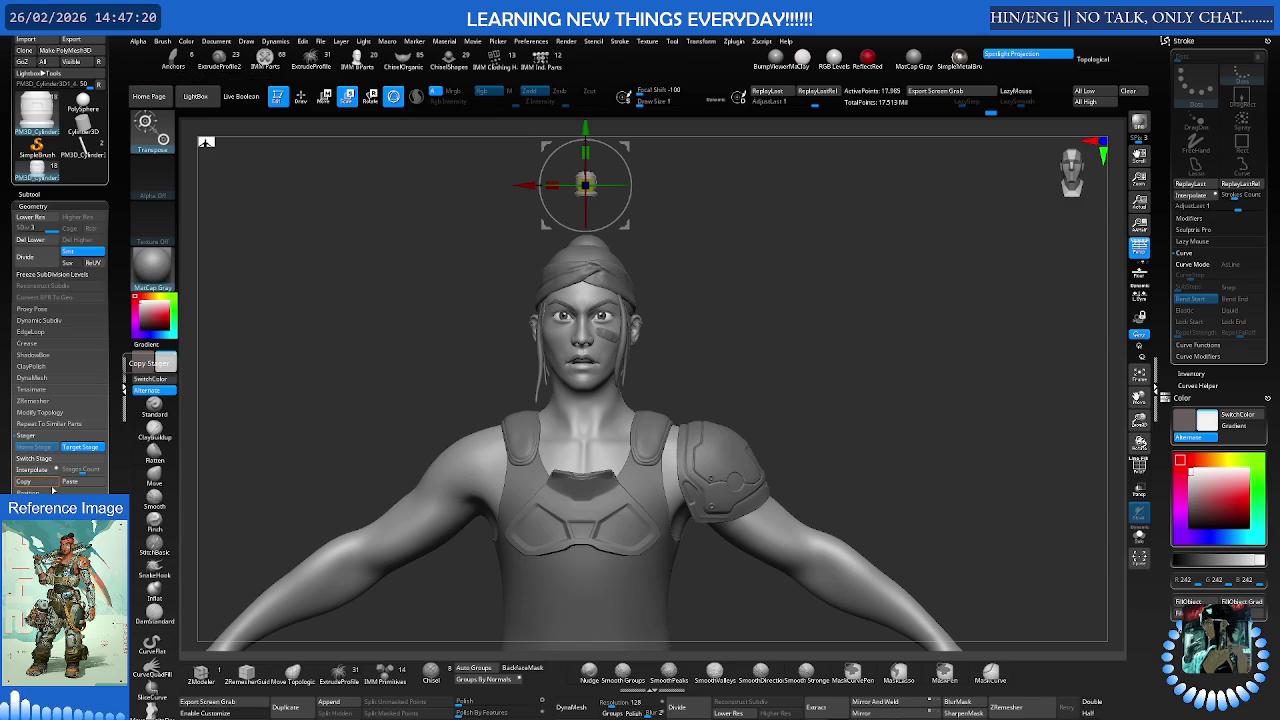
pyautogui.click(52, 489)
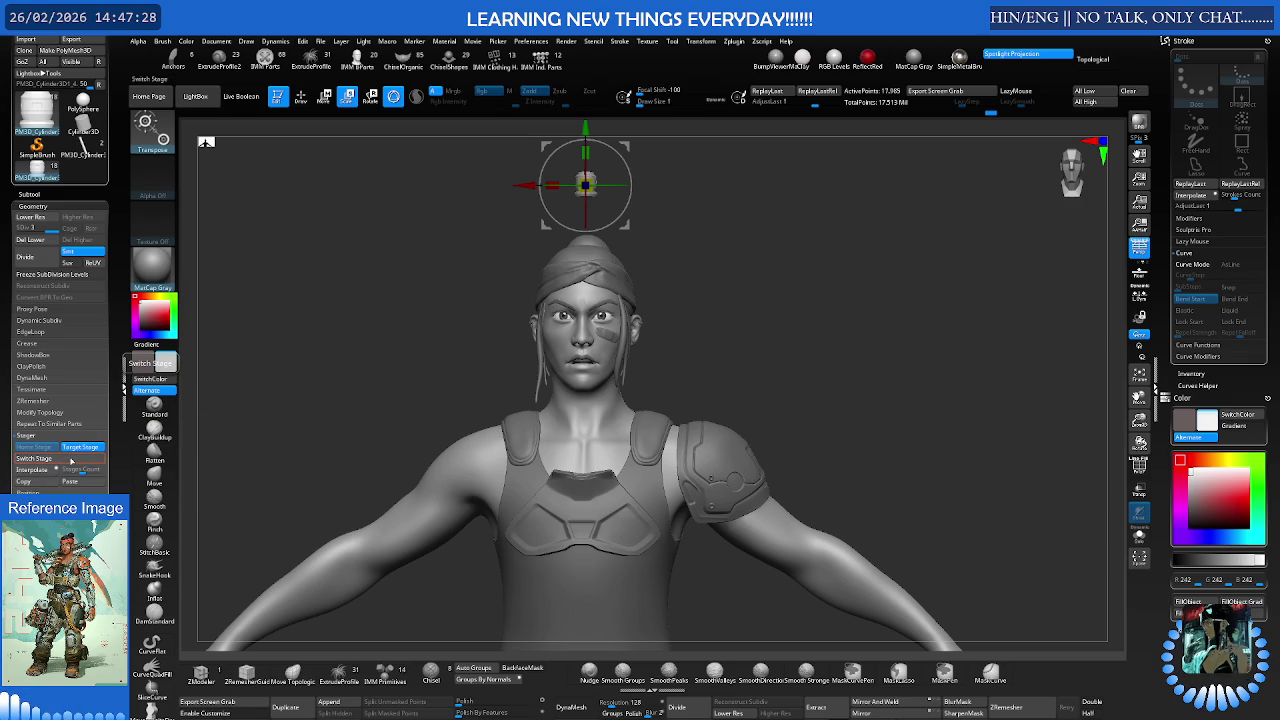
pyautogui.click(71, 461)
pyautogui.click(72, 462)
pyautogui.click(73, 461)
pyautogui.click(78, 483)
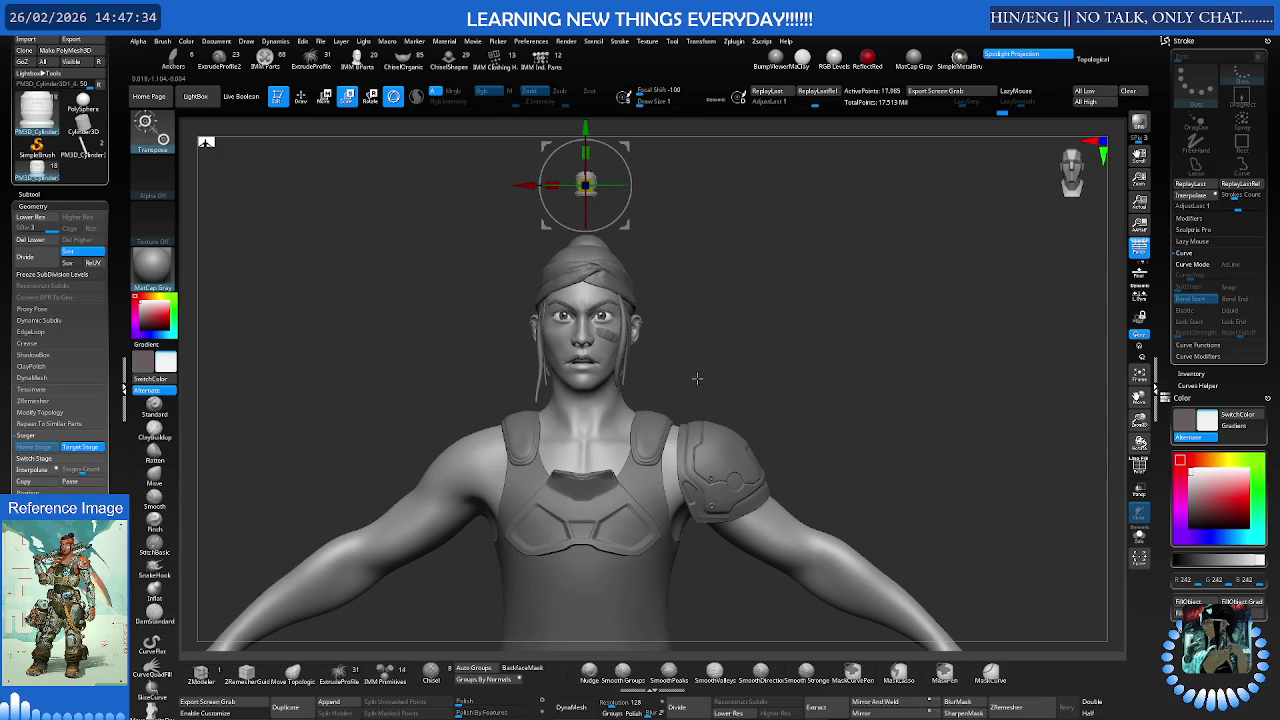
pyautogui.scroll(-3, 686, 297)
pyautogui.scroll(-3, 686, 297)
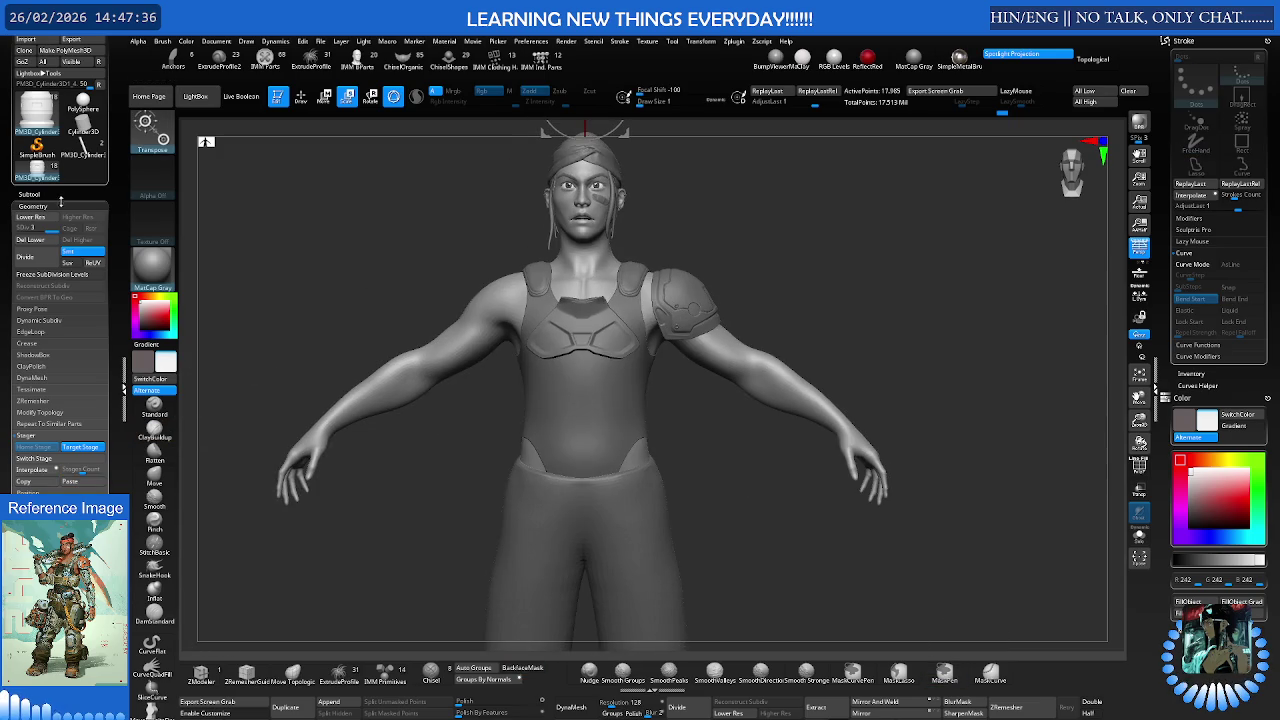
pyautogui.click(49, 194)
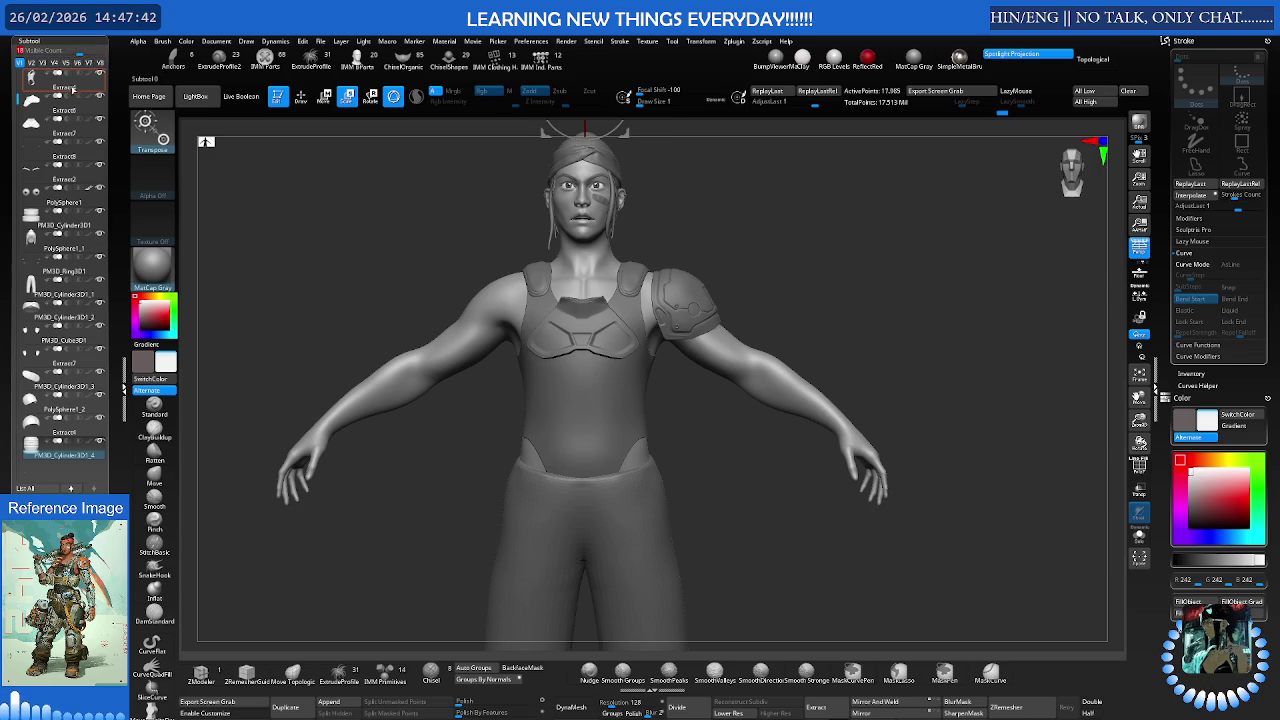
# - Try a Ctrl-drag on the gizmo over the small cylinder, undo it, and reach the subtool actions
pyautogui.keyDown('alt'); pyautogui.moveTo(588, 237); pyautogui.dragTo(620, 230, button='right'); pyautogui.keyUp('alt')
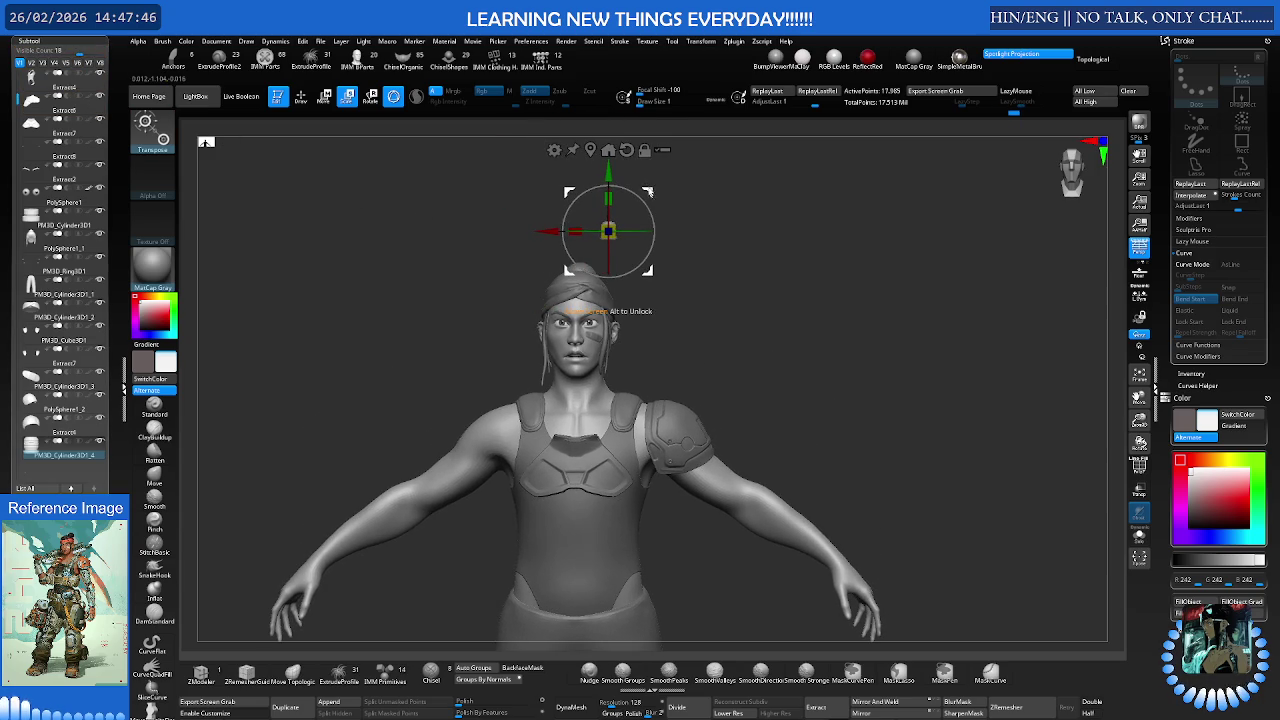
pyautogui.press('ctrl')
pyautogui.moveTo(620, 190); pyautogui.dragTo(653, 157)
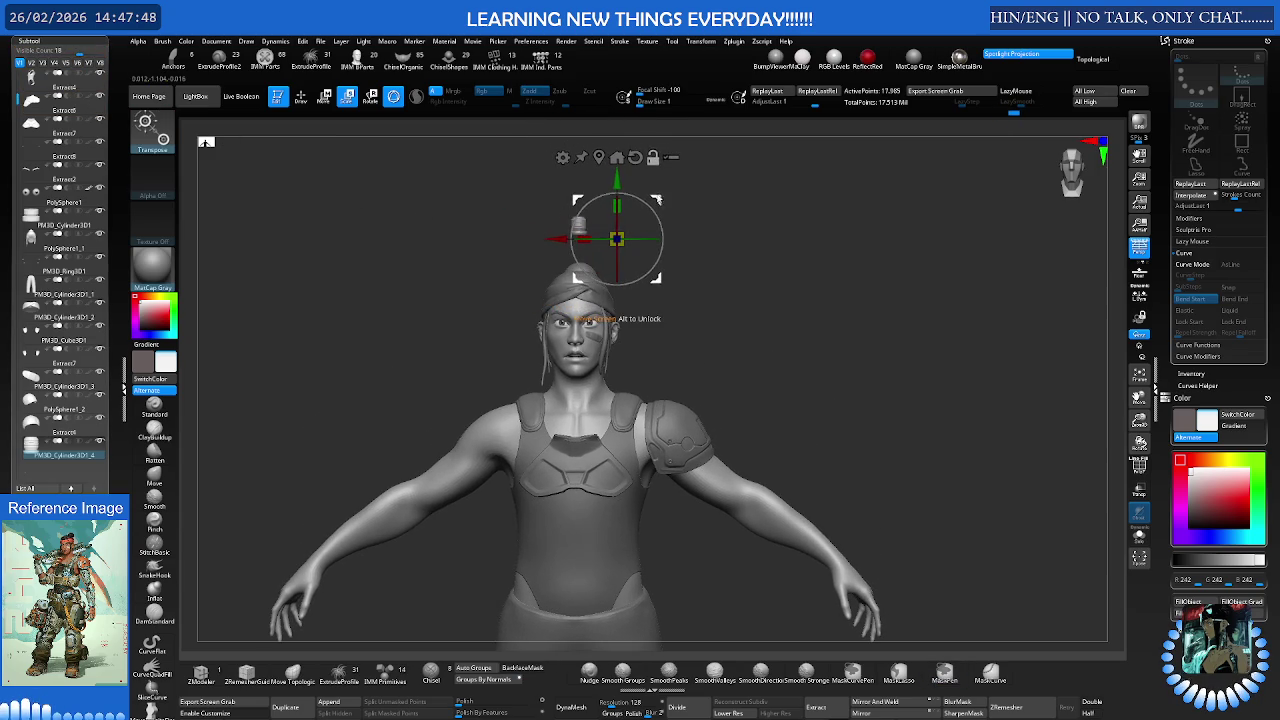
pyautogui.hotkey('ctrl', 'z')
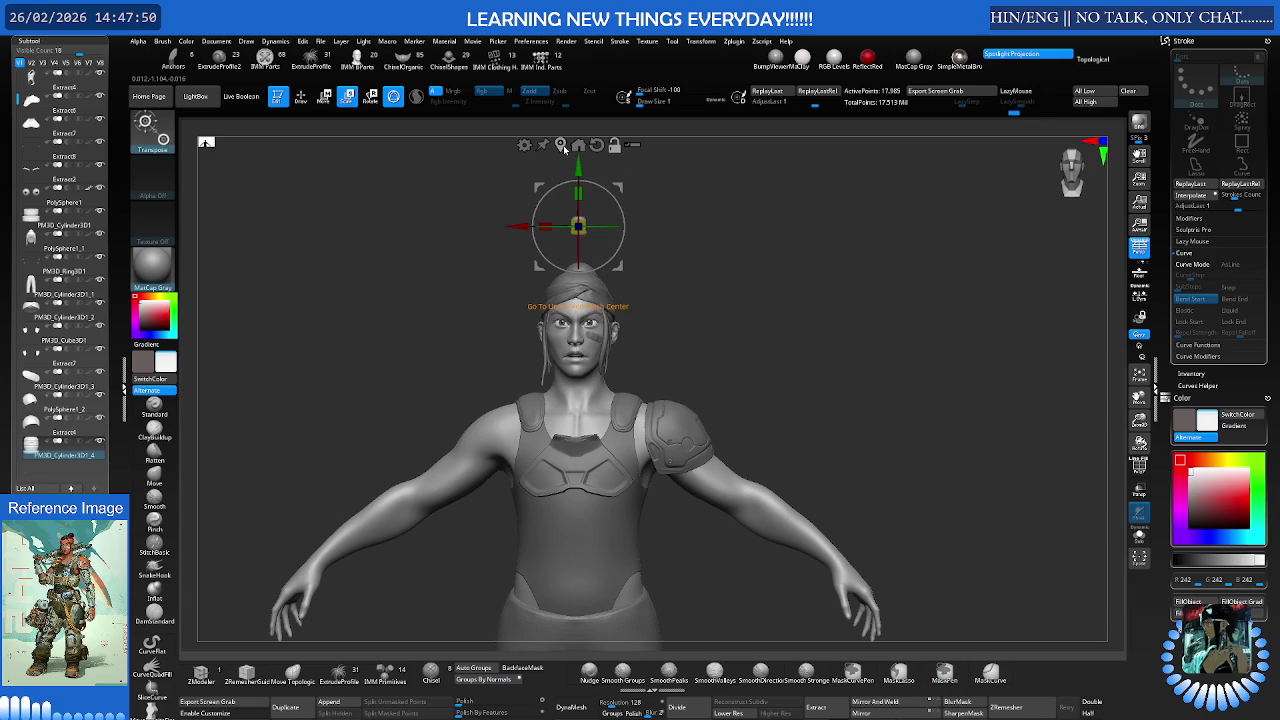
pyautogui.moveTo(666, 289)
pyautogui.keyDown('alt'); pyautogui.mouseDown(button='right')
pyautogui.moveTo(630, 262)
pyautogui.moveTo(655, 259)
pyautogui.moveTo(660, 285)
pyautogui.mouseUp(button='right'); pyautogui.keyUp('alt')
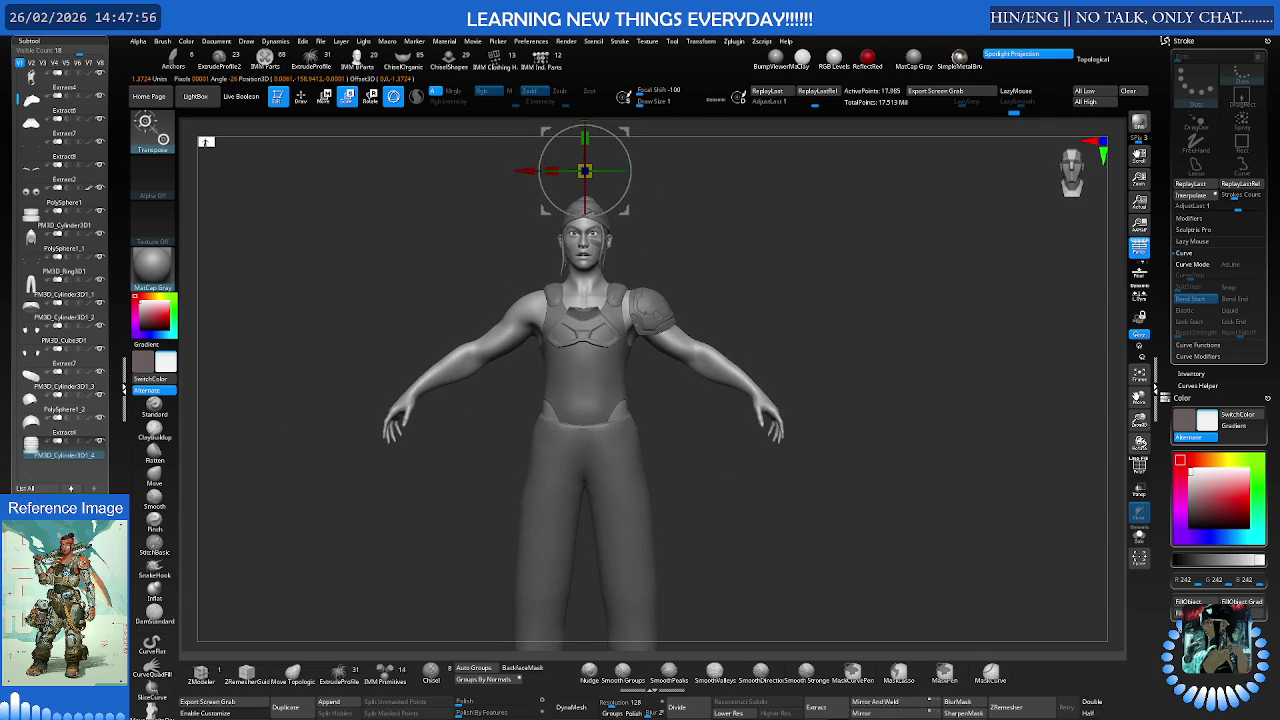
pyautogui.scroll(-5, 20, 440)
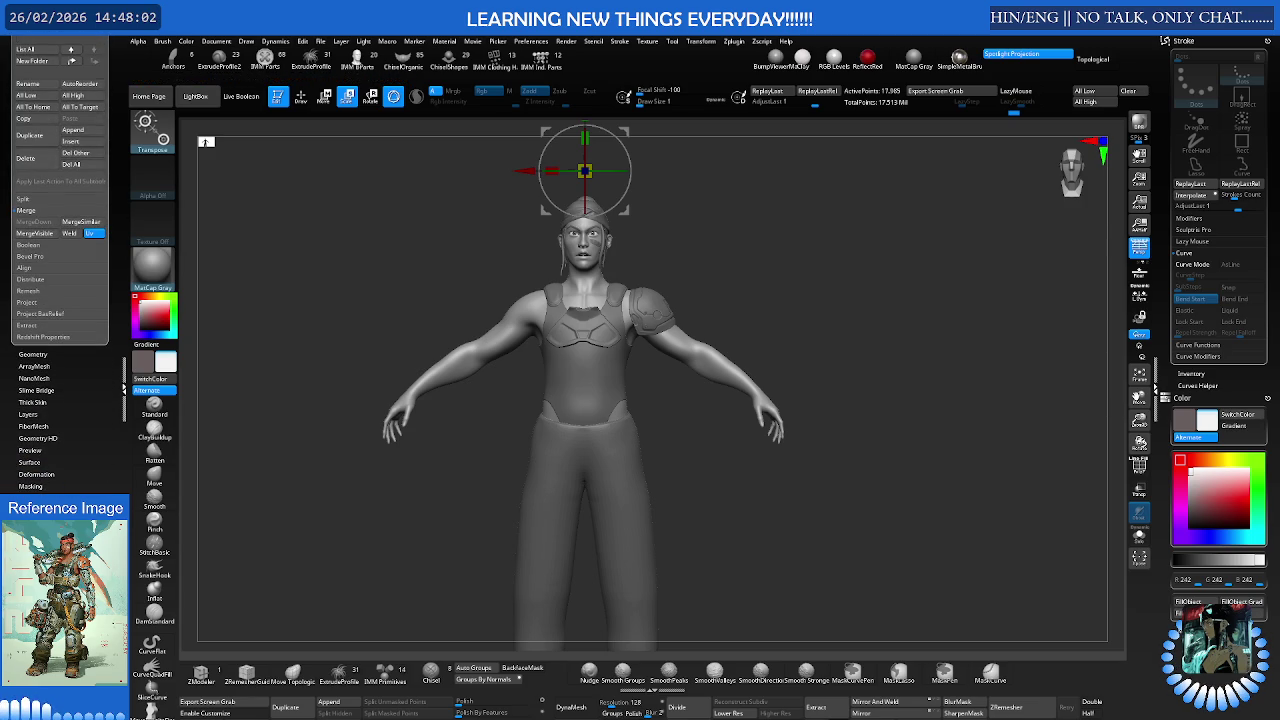
# - Collapse the subtool and morph target panels and open Tool > Geometry subdivision settings
pyautogui.click(38, 534)
pyautogui.click(30, 232)
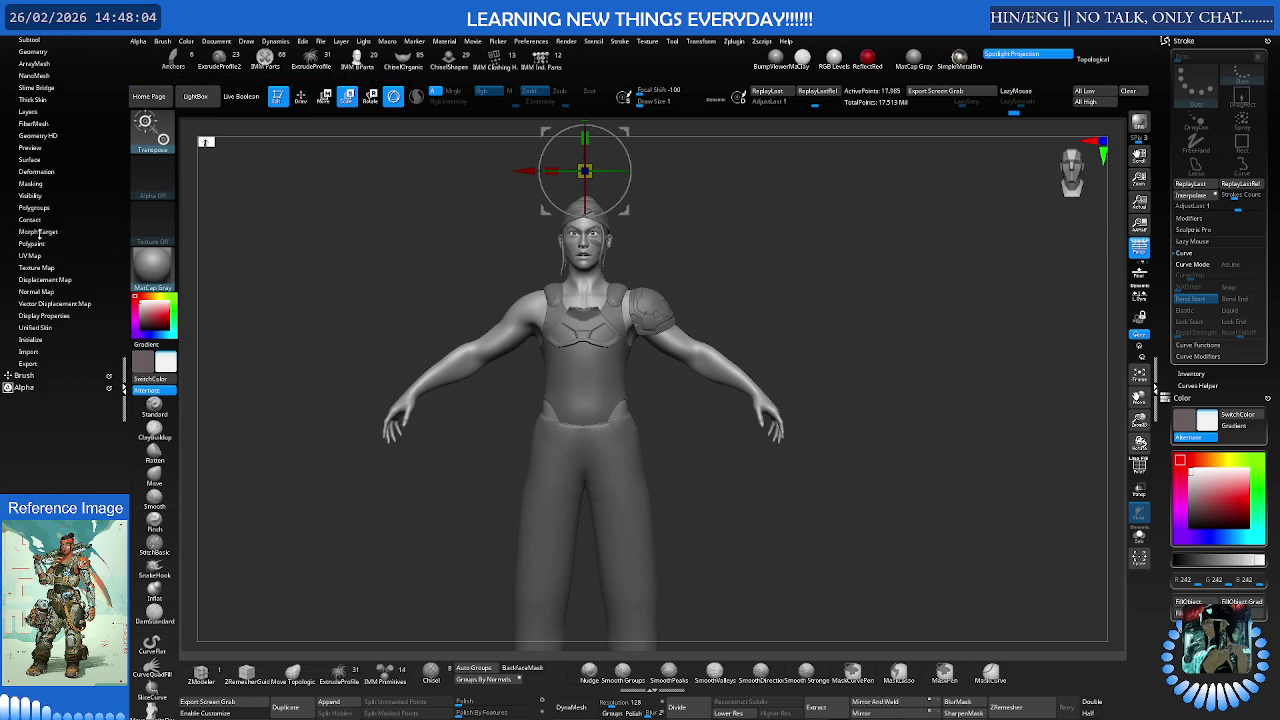
pyautogui.scroll(2, 10, 283)
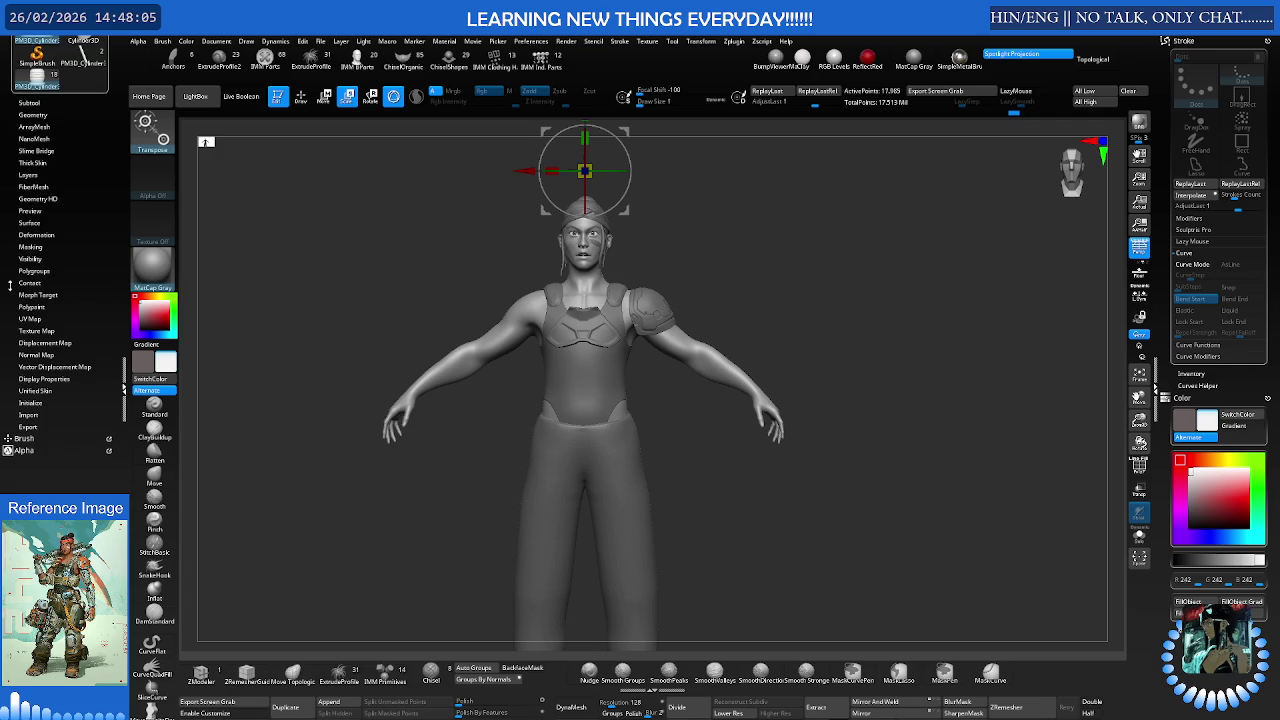
pyautogui.click(48, 115)
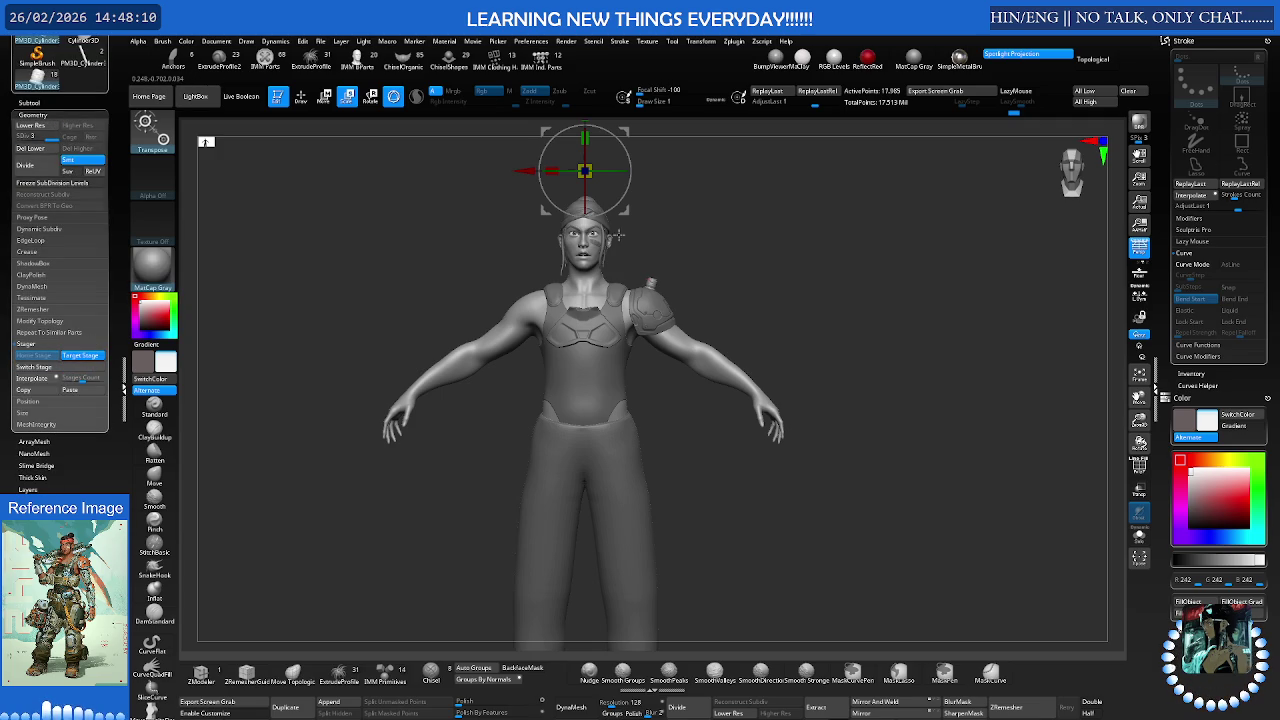
pyautogui.scroll(3, 693, 234)
pyautogui.scroll(3, 693, 234)
pyautogui.scroll(-2, 693, 228)
pyautogui.scroll(-2, 654, 372)
pyautogui.scroll(-2, 654, 372)
pyautogui.scroll(2, 589, 205)
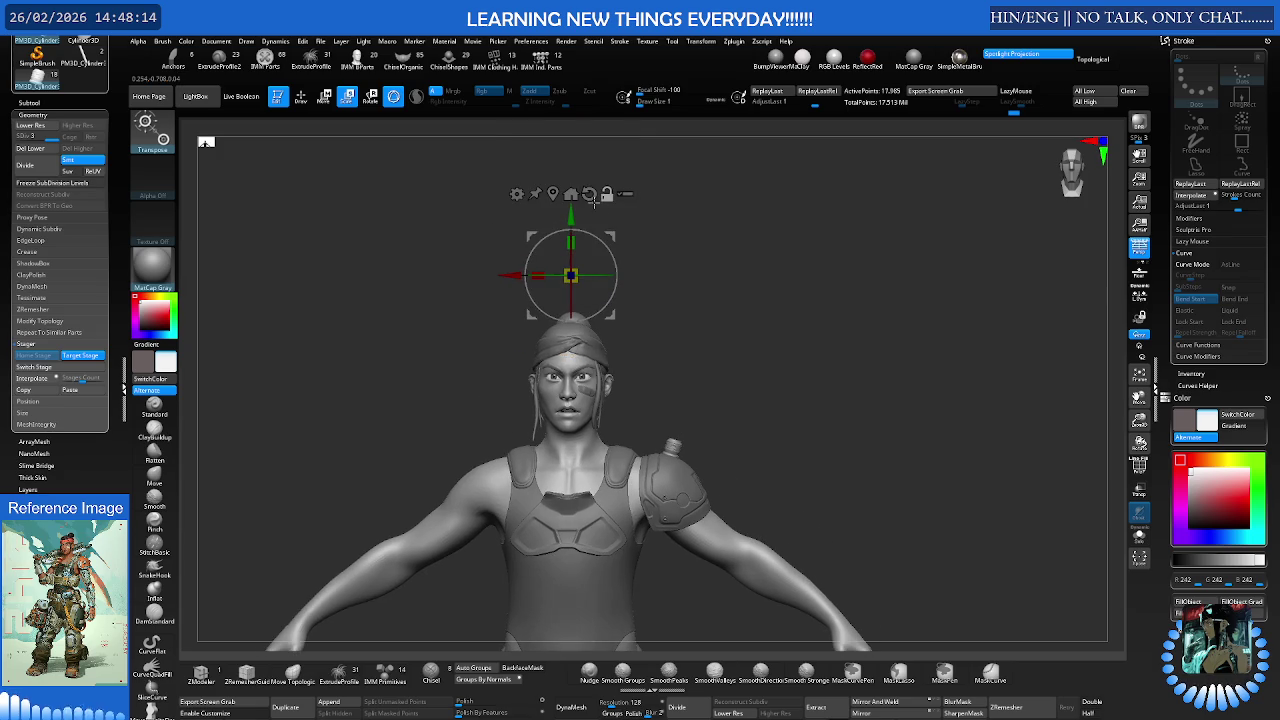
# - Centre the gizmo on the shoulder cylinder and view the character in side profile
pyautogui.click(554, 193)
pyautogui.scroll(-1, 653, 304)
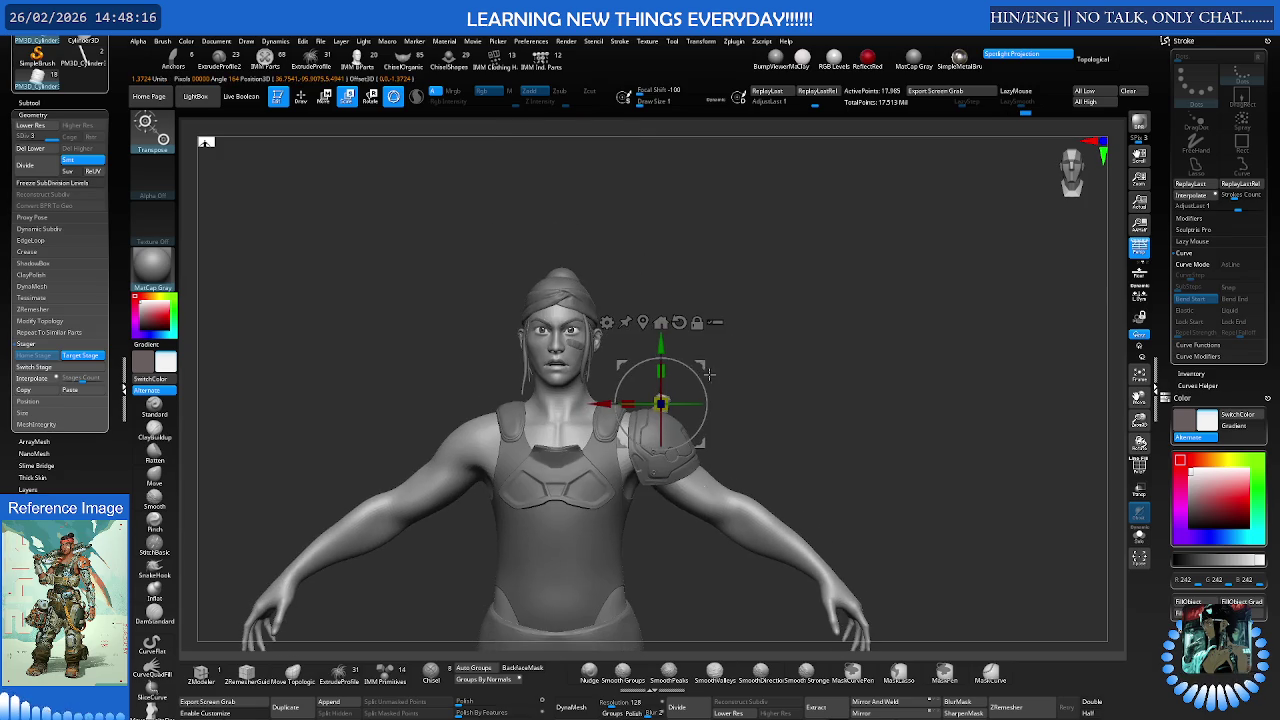
pyautogui.keyDown('alt'); pyautogui.moveTo(731, 341); pyautogui.dragTo(727, 307); pyautogui.keyUp('alt')
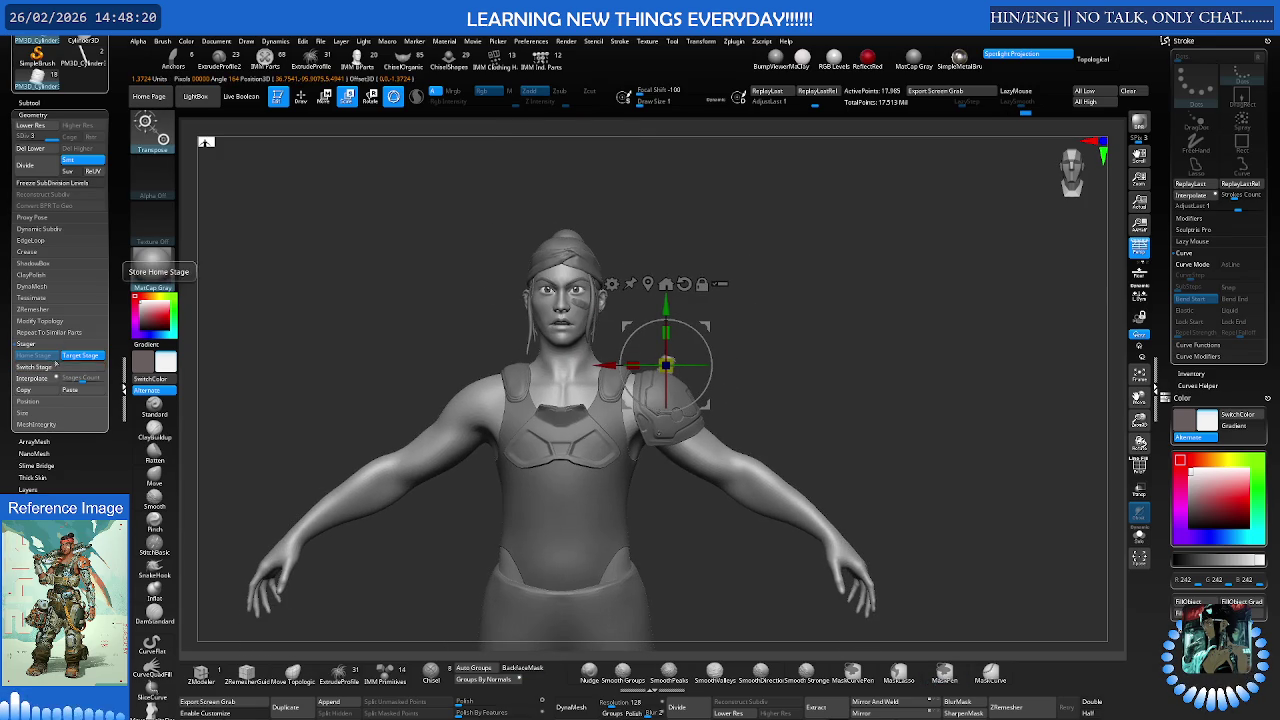
pyautogui.scroll(3, 595, 340)
pyautogui.moveTo(737, 343); pyautogui.dragTo(712, 342)
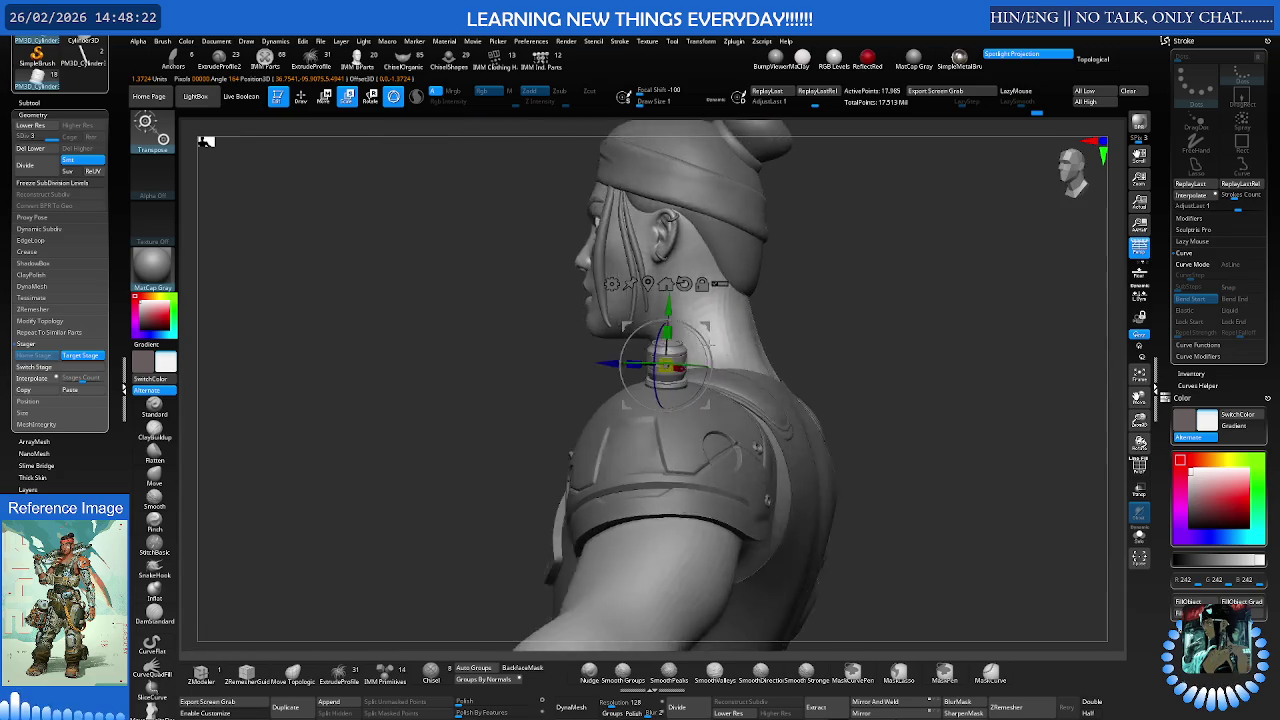
# - Frame the shoulder cylinder, lower its subdivision level, and toggle PolyFrame on and off
pyautogui.press('ctrl')
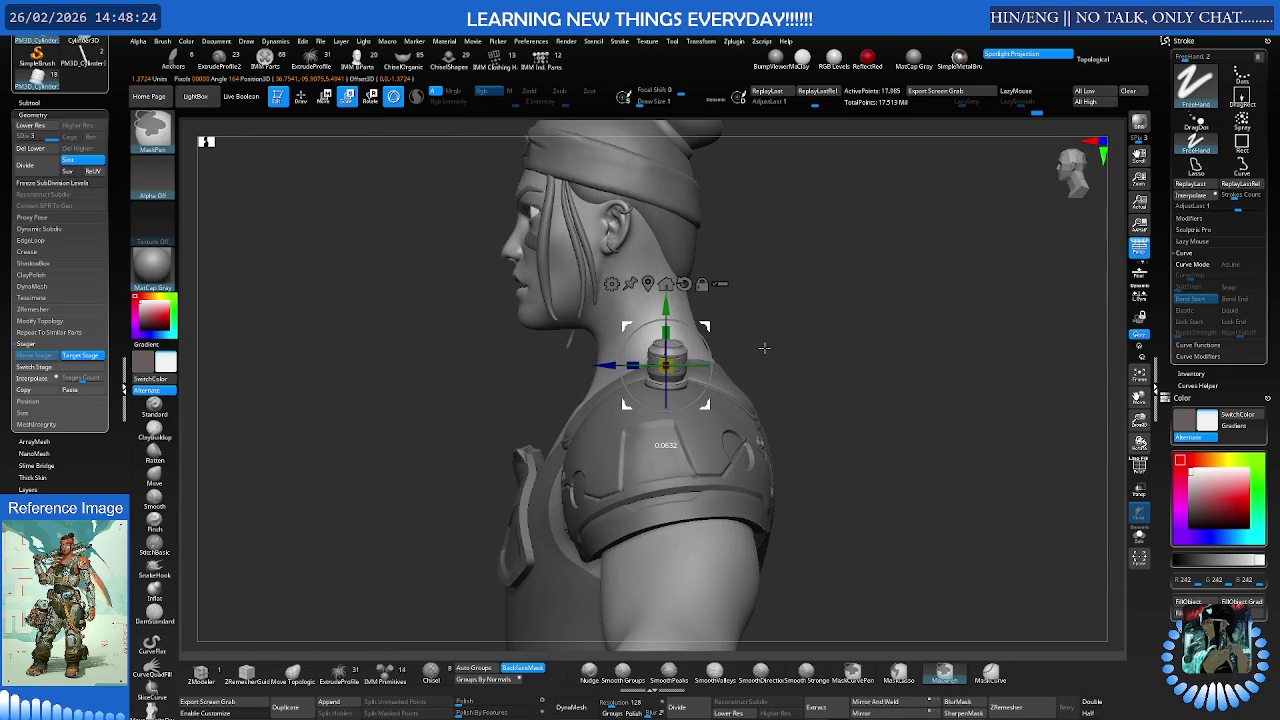
pyautogui.moveTo(764, 344); pyautogui.dragTo(828, 331)
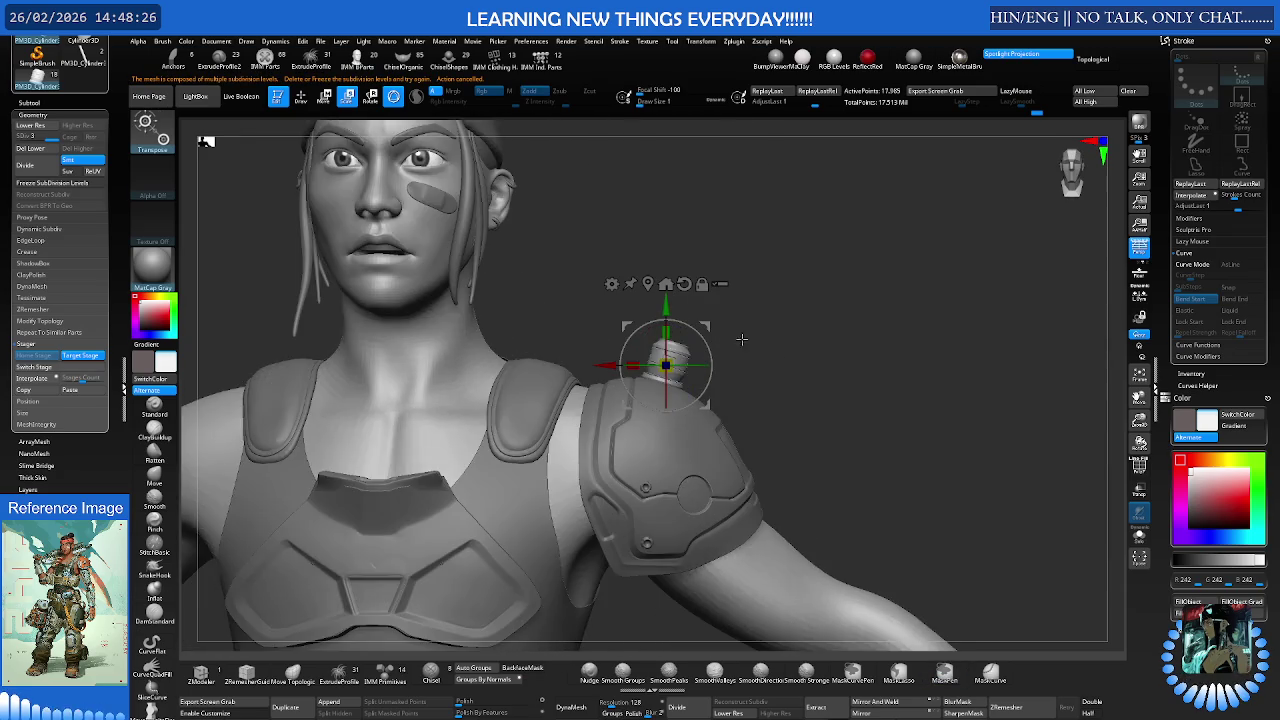
pyautogui.scroll(3, 828, 331)
pyautogui.scroll(2, 836, 323)
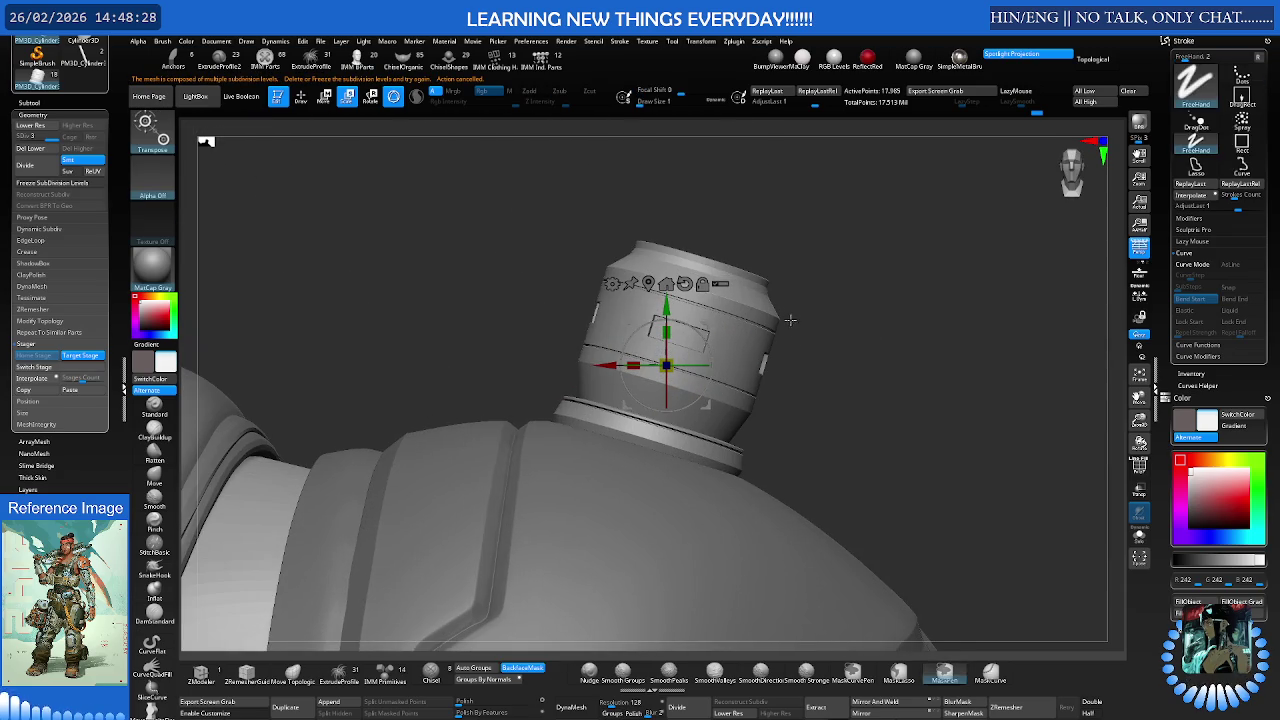
pyautogui.scroll(2, 797, 320)
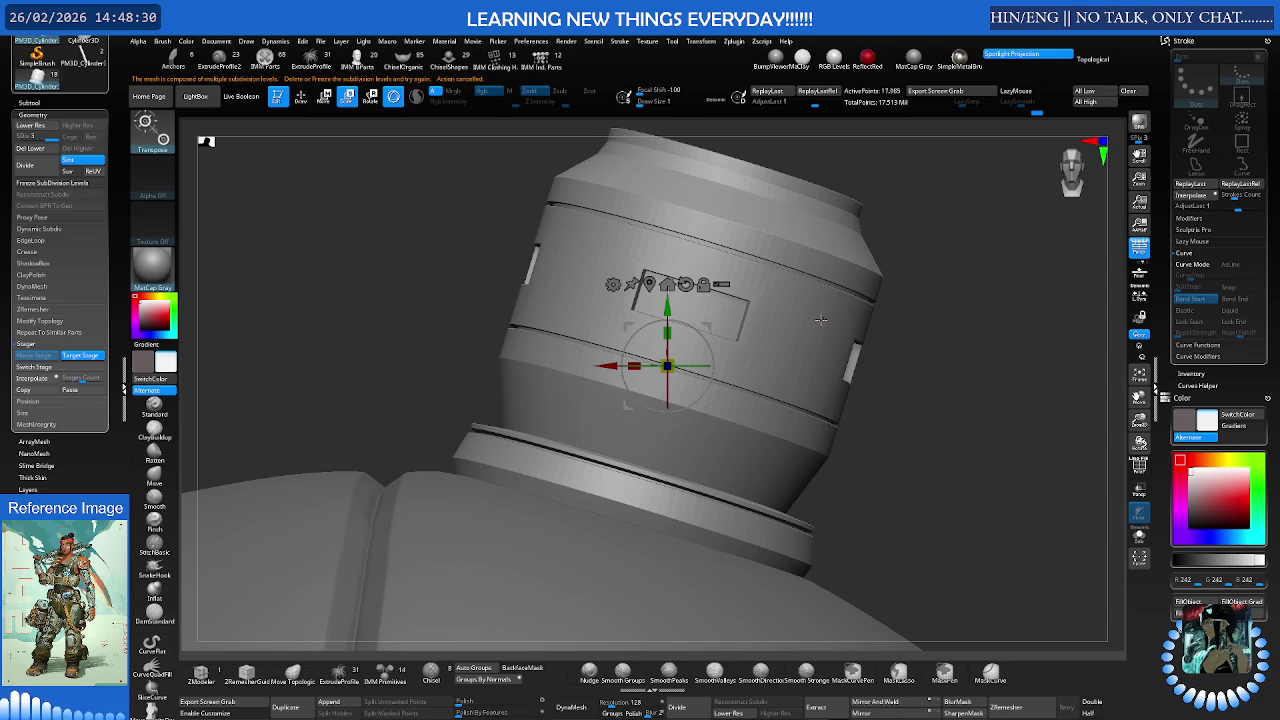
pyautogui.hotkey('shift', 'd')
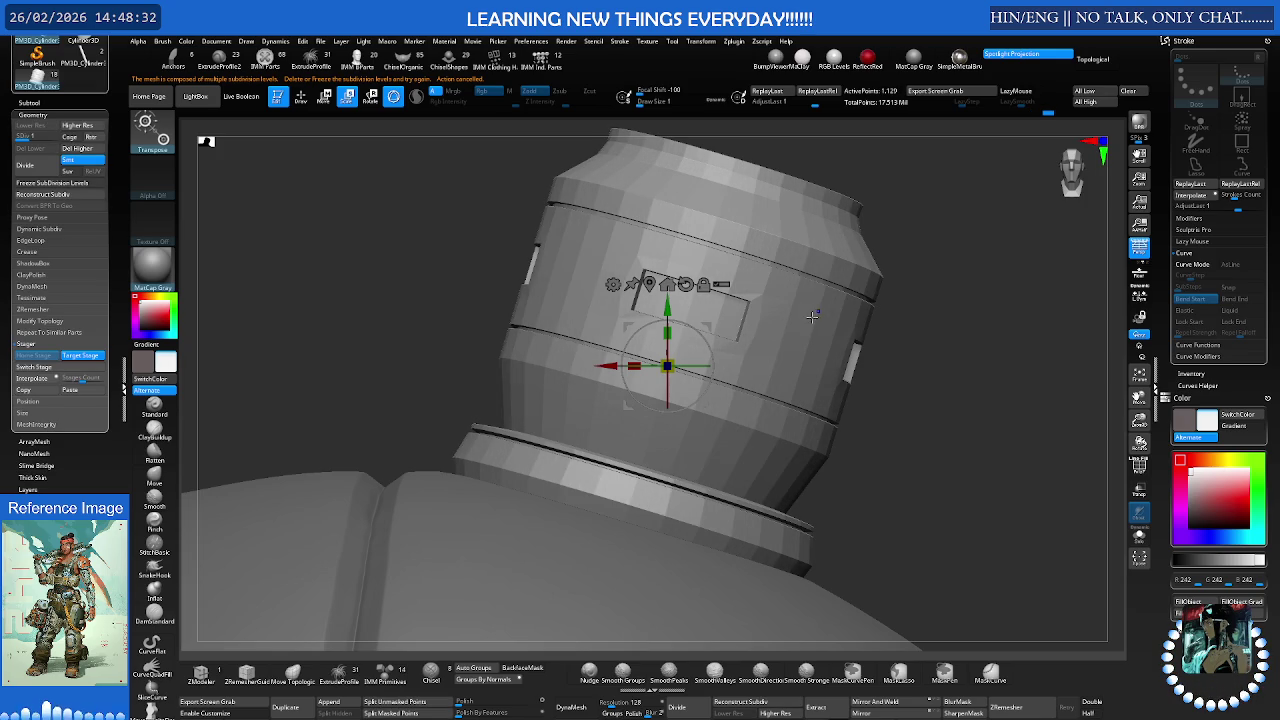
pyautogui.hotkey('shift', 'f')
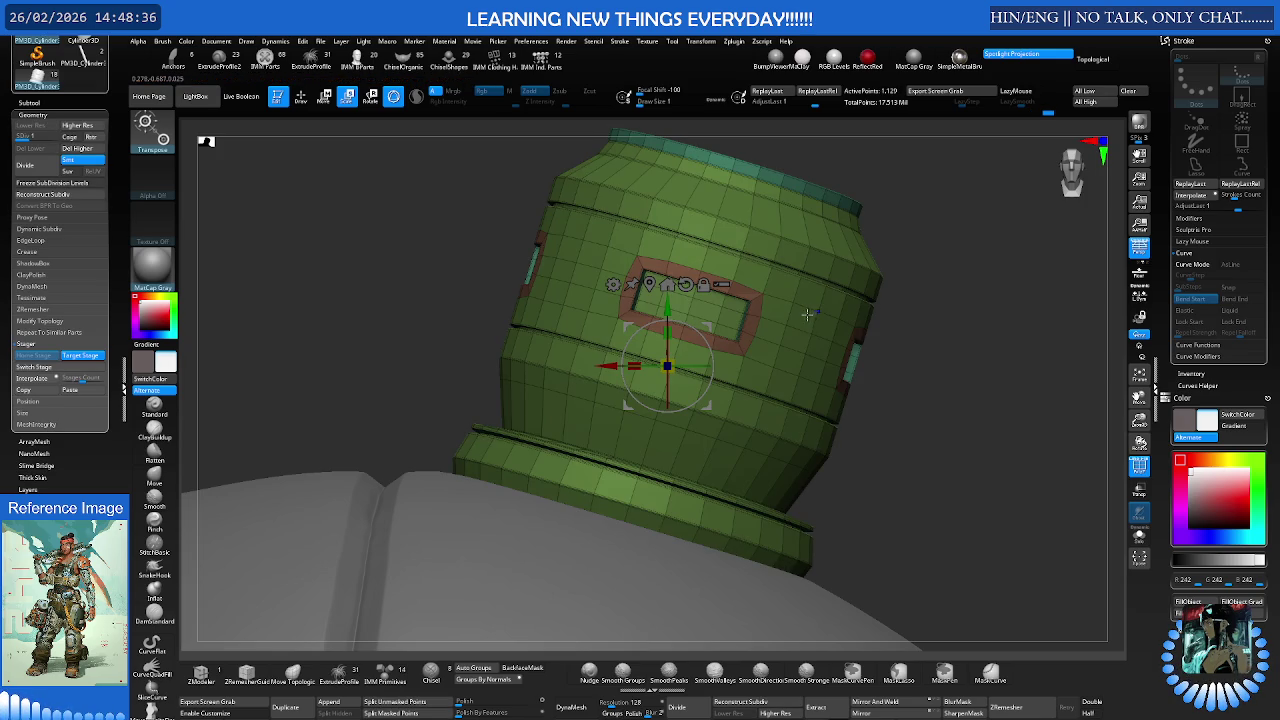
pyautogui.hotkey('shift', 'f')
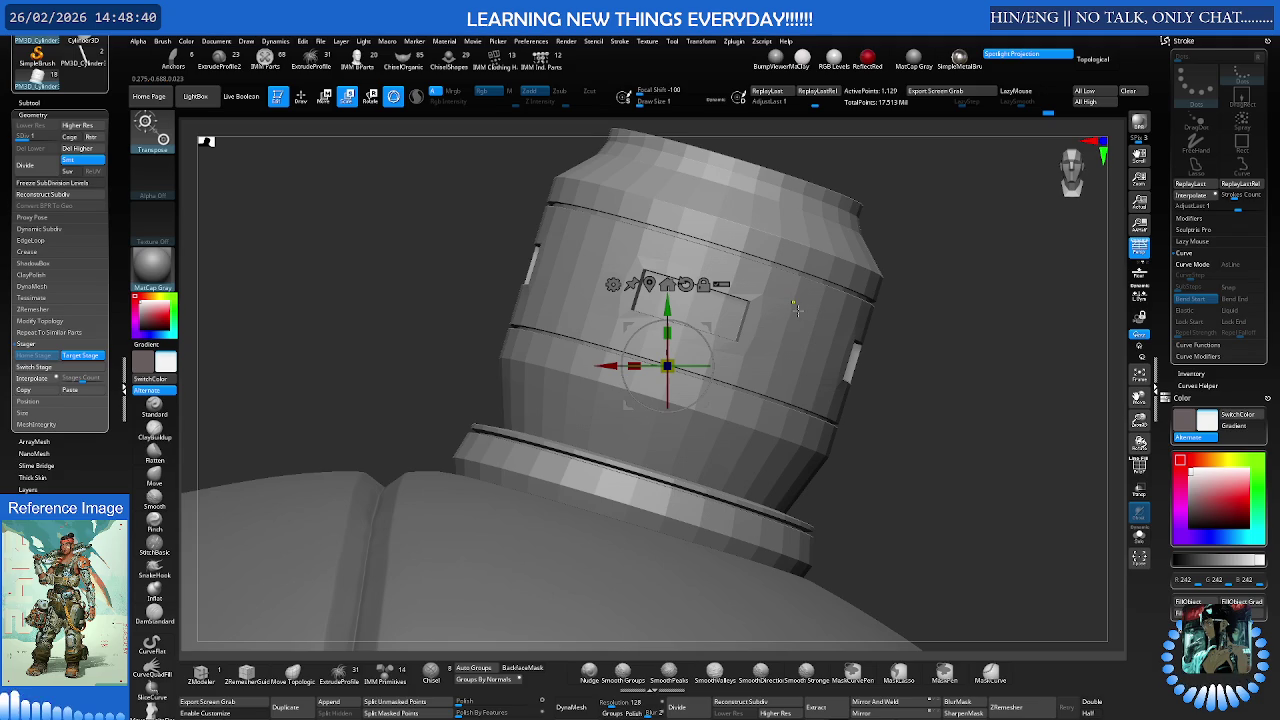
# - Try Ctrl+D, step up with D, then return to the lowest subdivision level
pyautogui.hotkey('ctrl', 'd')
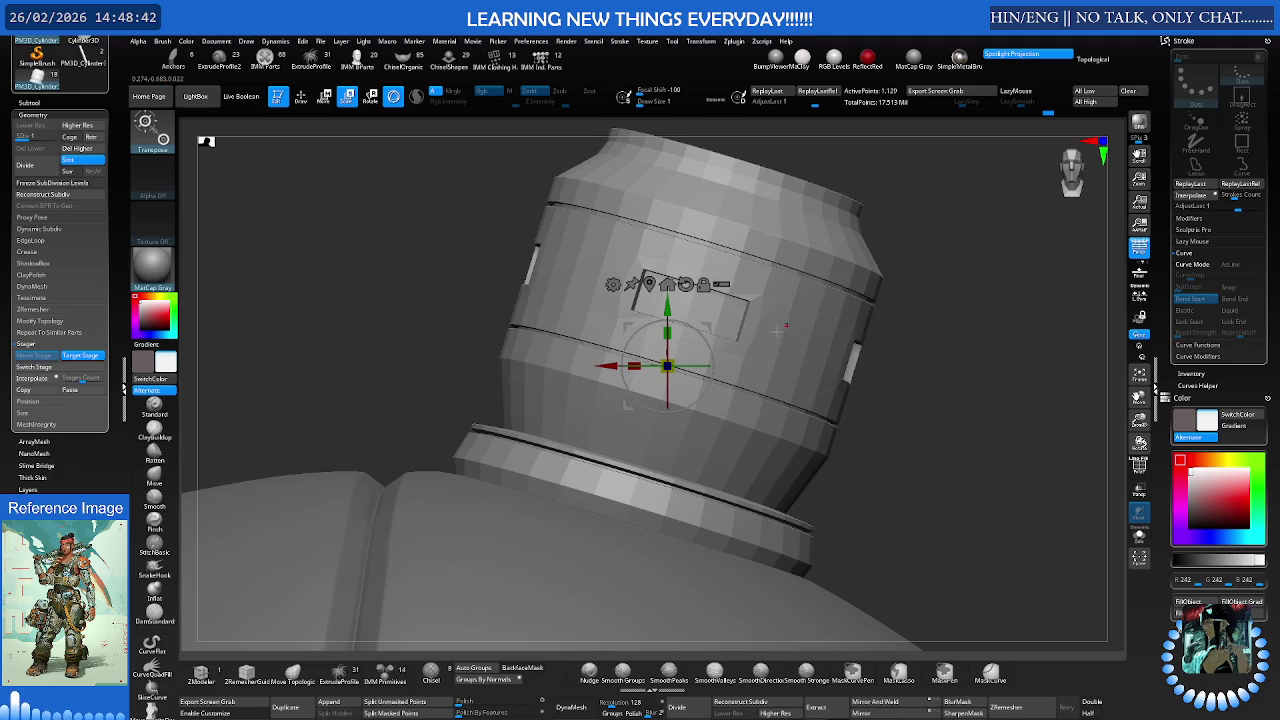
pyautogui.press('d')
pyautogui.press('d')
pyautogui.hotkey('shift', 'd')
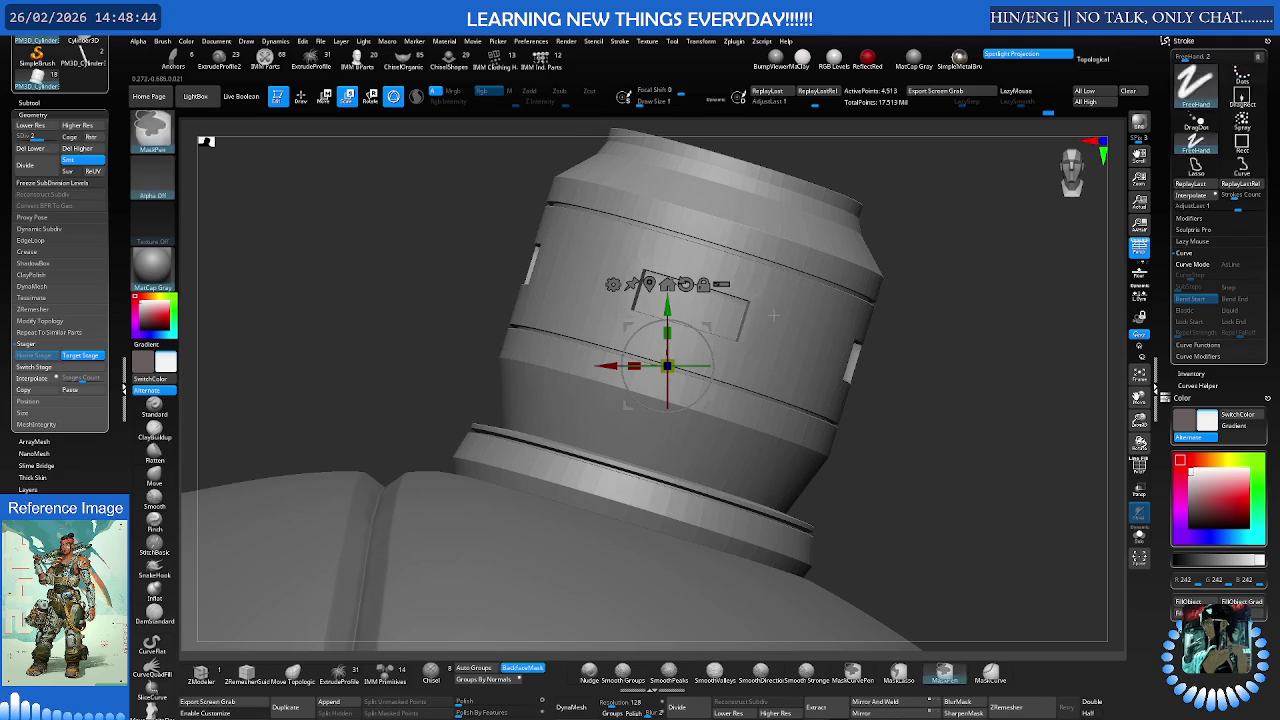
pyautogui.hotkey('shift', 'd')
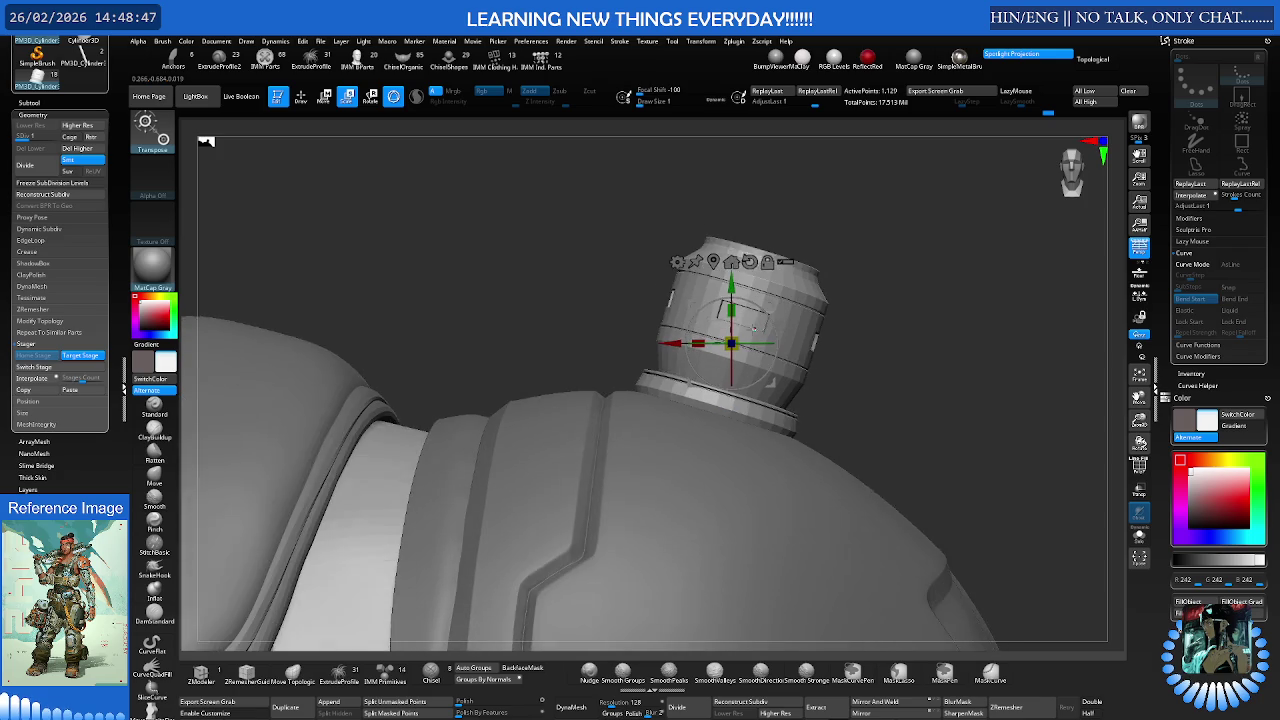
pyautogui.keyDown('alt'); pyautogui.moveTo(770, 382); pyautogui.dragTo(736, 344, button='right'); pyautogui.keyUp('alt')
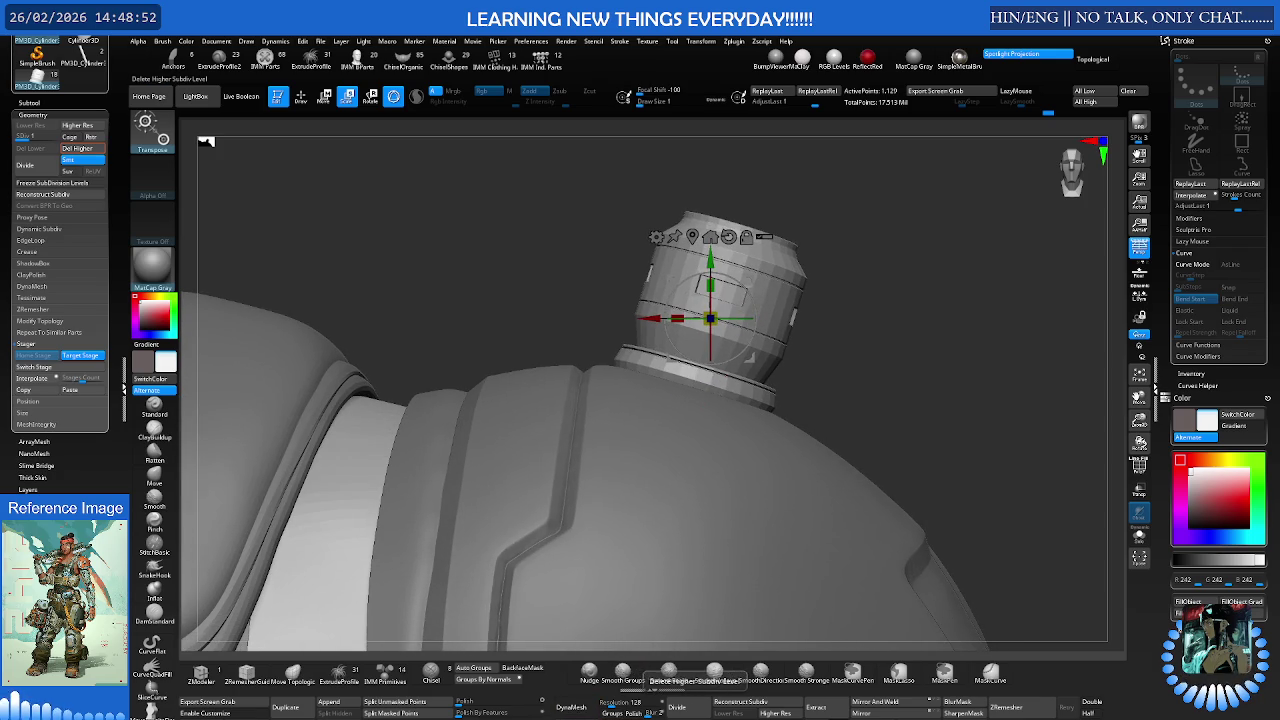
# - Delete the cylinder's higher subdivision levels, toggle Switch Stage, and test the subdivision keys
pyautogui.click(669, 674)
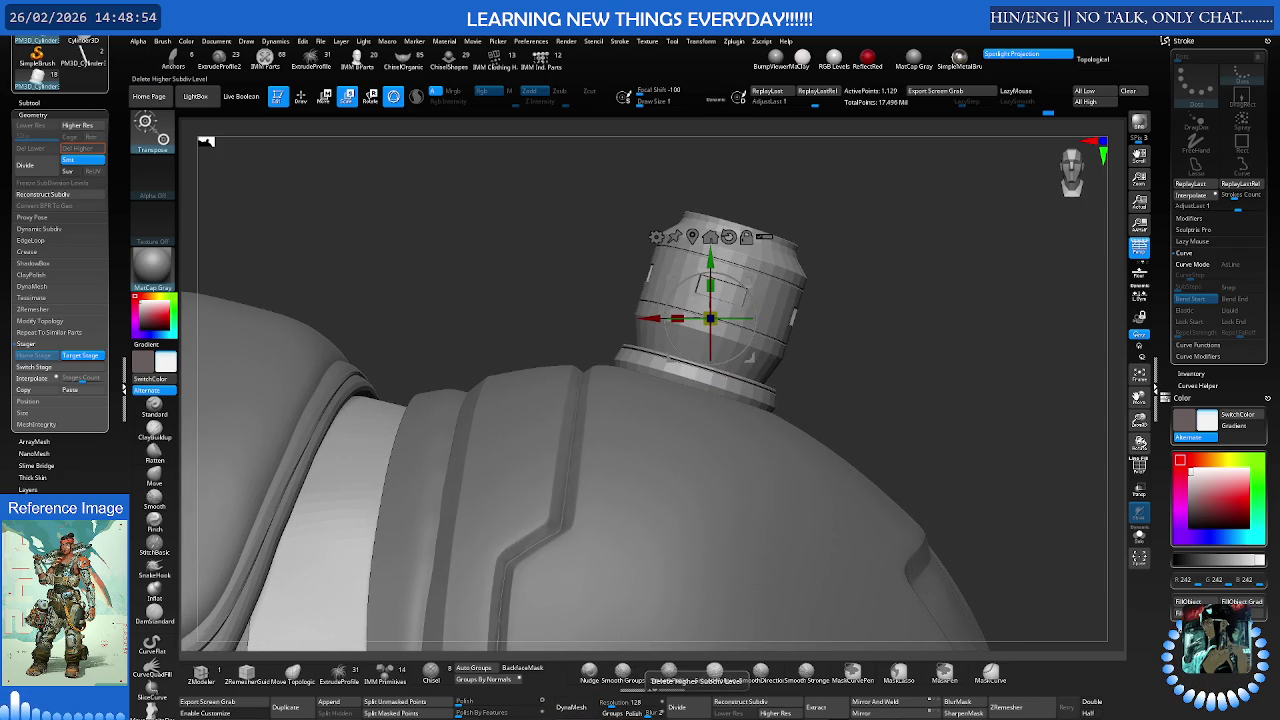
pyautogui.click(62, 368)
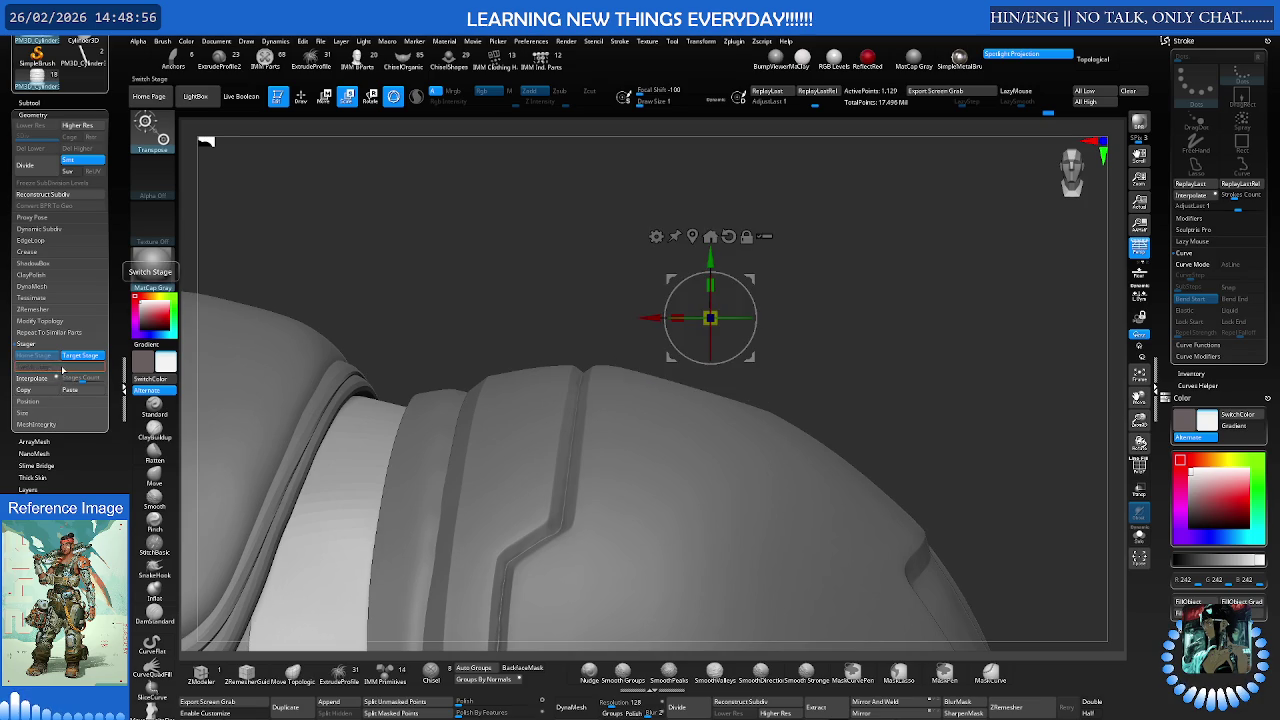
pyautogui.moveTo(560, 250)
pyautogui.mouseDown()
pyautogui.moveTo(697, 410)
pyautogui.moveTo(710, 393)
pyautogui.moveTo(682, 404)
pyautogui.moveTo(666, 433)
pyautogui.moveTo(701, 398)
pyautogui.moveTo(615, 401)
pyautogui.mouseUp()
pyautogui.hotkey('ctrl', 'd')
pyautogui.hotkey('shift', 'd')
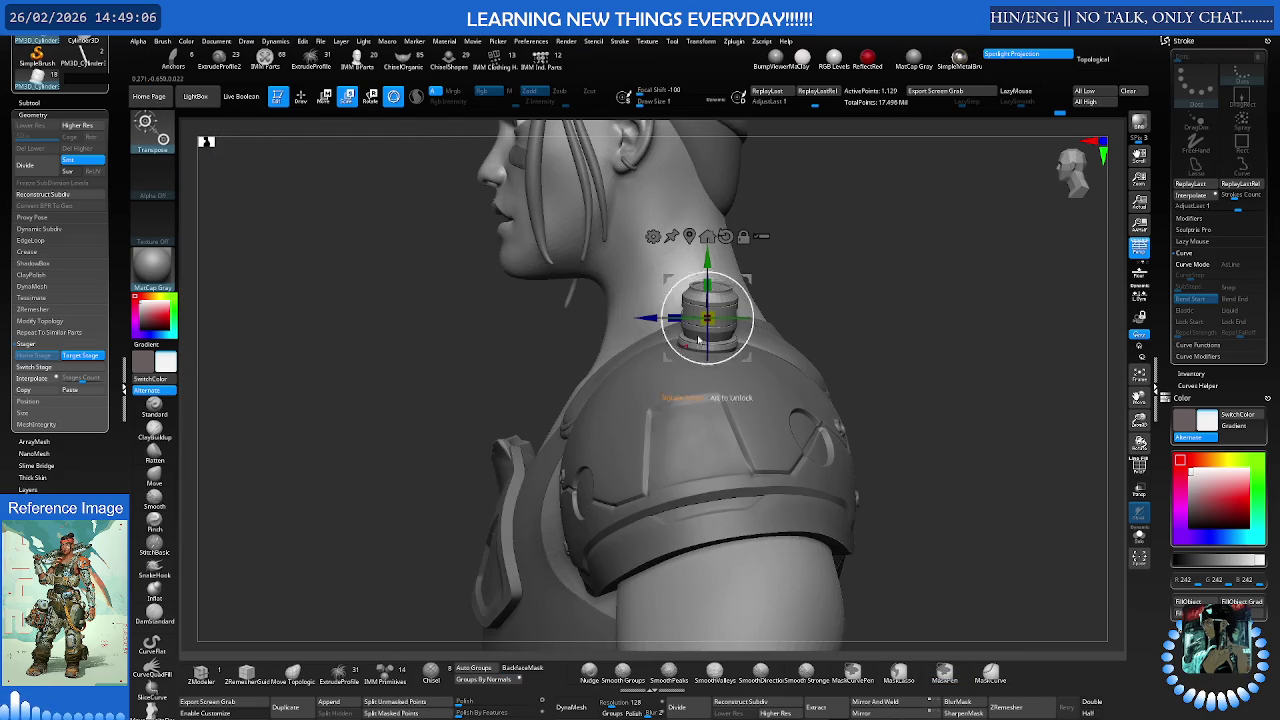
# - Scale the top cylinder down to about 0.89, rotate it, and lower it onto the pad
pyautogui.moveTo(751, 277)
pyautogui.keyDown('ctrl'); pyautogui.mouseDown()
pyautogui.moveTo(633, 345)
pyautogui.moveTo(550, 455)
pyautogui.moveTo(523, 421)
pyautogui.moveTo(627, 477)
pyautogui.mouseUp(); pyautogui.keyUp('ctrl')
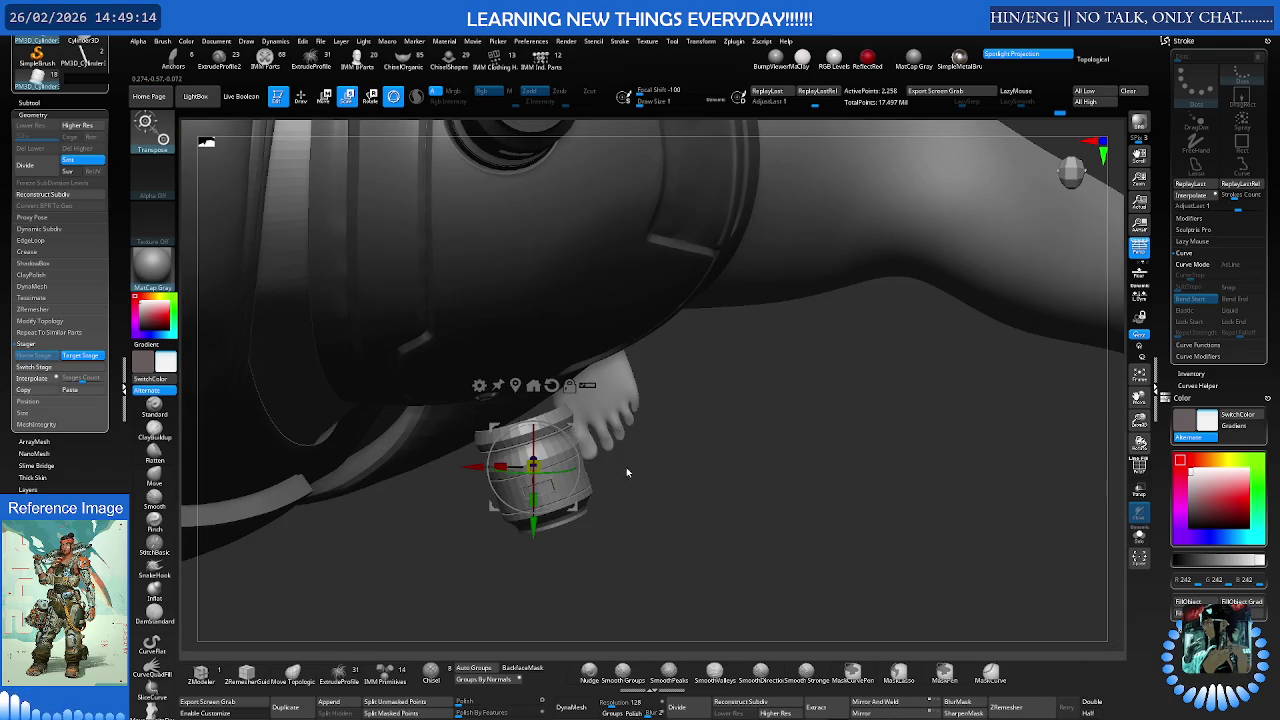
pyautogui.moveTo(575, 429)
pyautogui.mouseDown()
pyautogui.moveTo(614, 386)
pyautogui.moveTo(642, 273)
pyautogui.moveTo(650, 372)
pyautogui.moveTo(629, 383)
pyautogui.moveTo(673, 369)
pyautogui.moveTo(539, 424)
pyautogui.moveTo(556, 412)
pyautogui.mouseUp()
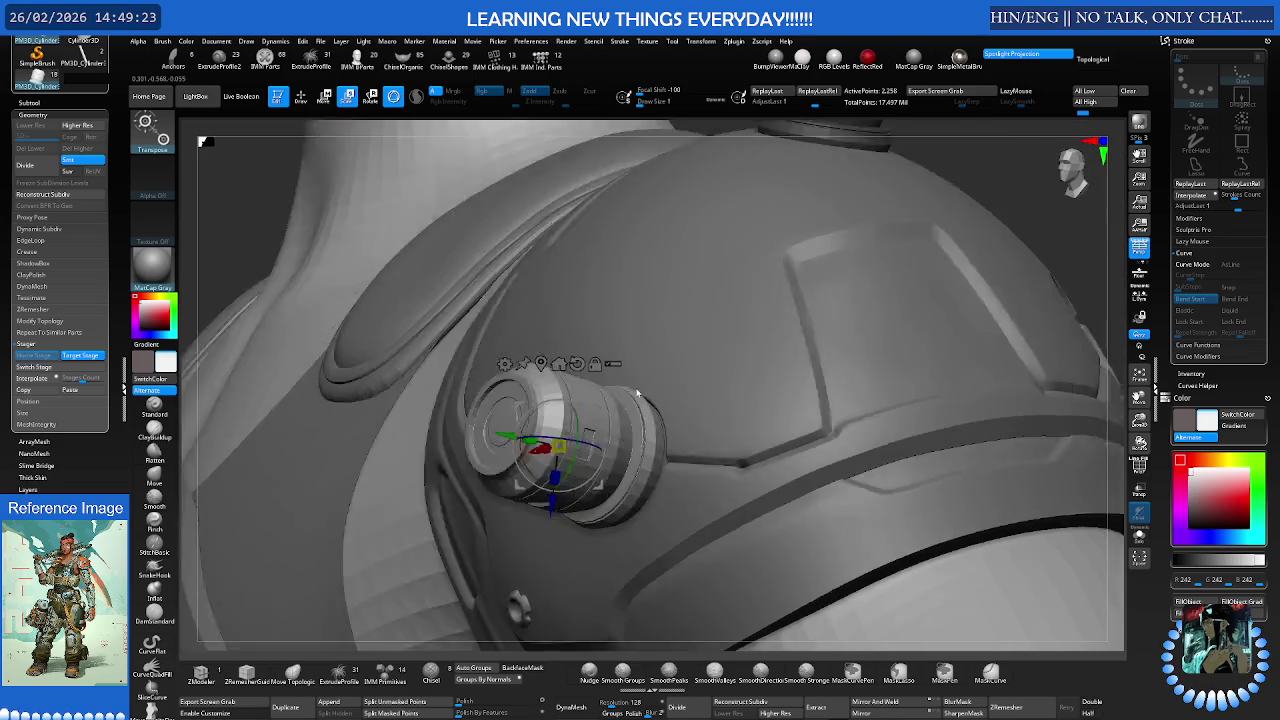
pyautogui.moveTo(603, 420)
pyautogui.mouseDown()
pyautogui.moveTo(663, 314)
pyautogui.moveTo(658, 345)
pyautogui.mouseUp()
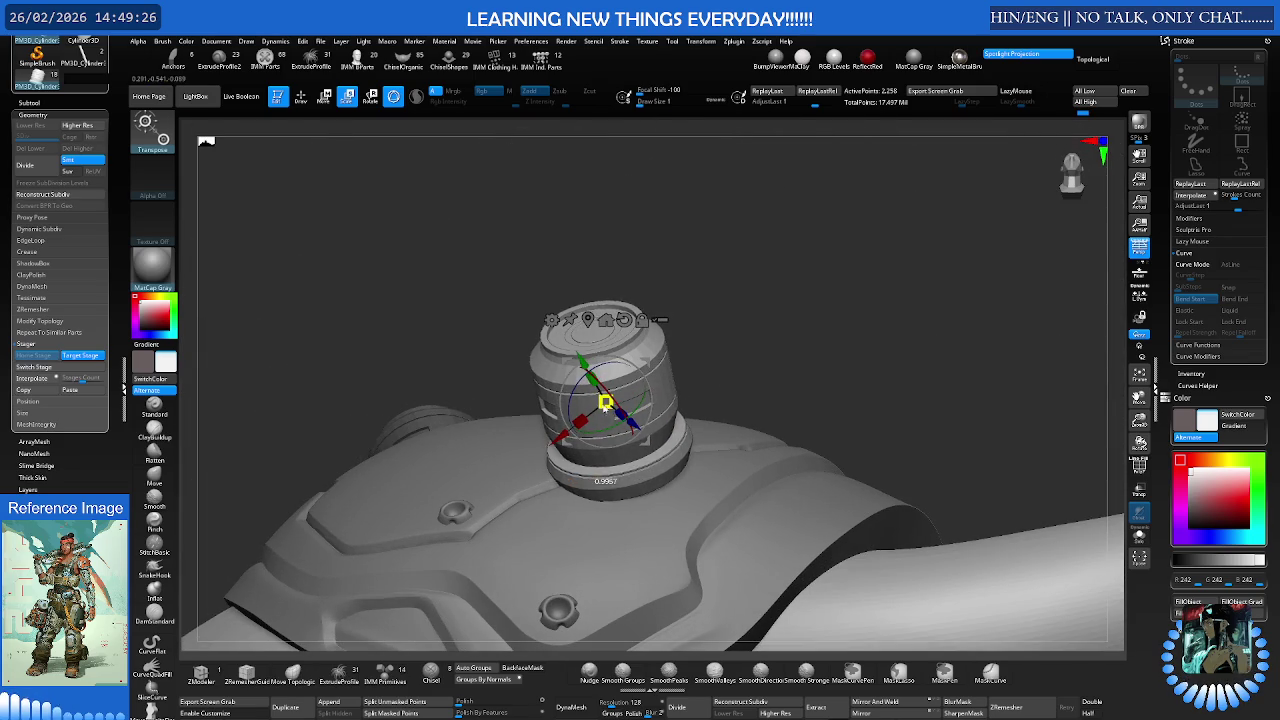
pyautogui.moveTo(590, 401)
pyautogui.mouseDown()
pyautogui.moveTo(606, 402)
pyautogui.moveTo(581, 386)
pyautogui.mouseUp()
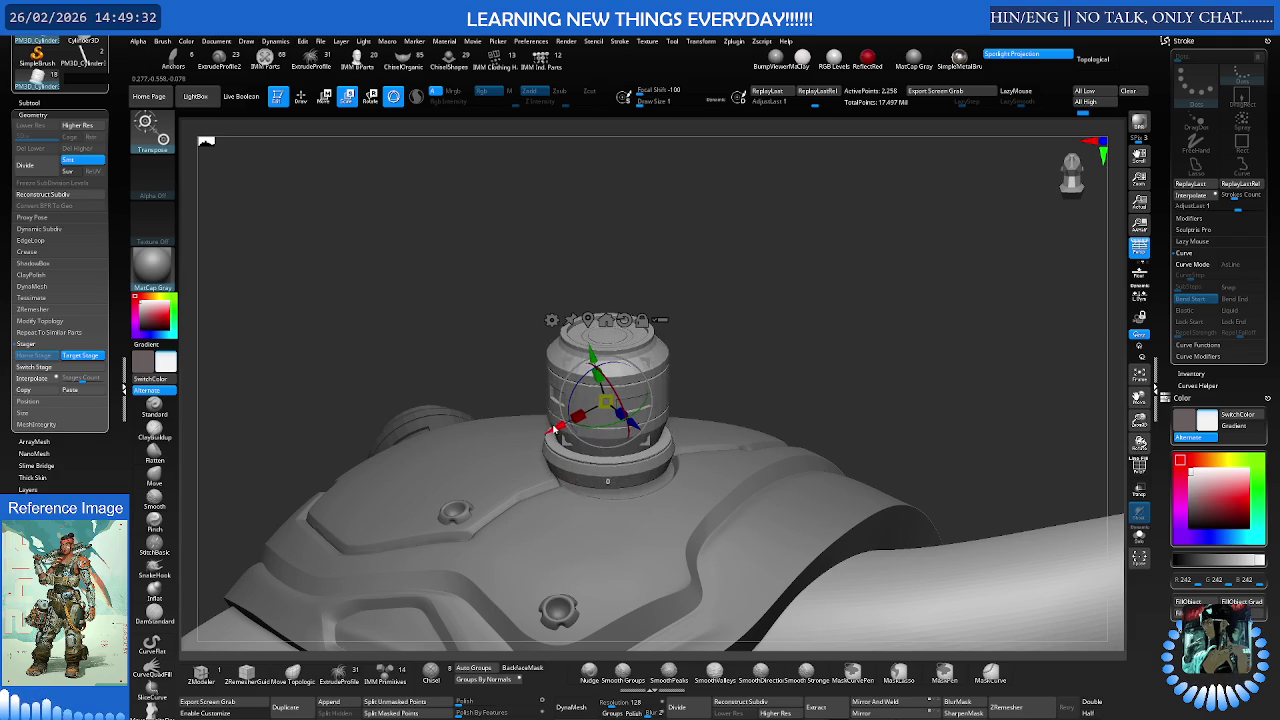
pyautogui.moveTo(553, 430); pyautogui.dragTo(582, 398)
pyautogui.moveTo(601, 350)
pyautogui.mouseDown()
pyautogui.moveTo(565, 444)
pyautogui.moveTo(615, 420)
pyautogui.moveTo(562, 445)
pyautogui.moveTo(605, 458)
pyautogui.moveTo(614, 382)
pyautogui.moveTo(632, 354)
pyautogui.moveTo(647, 396)
pyautogui.mouseUp()
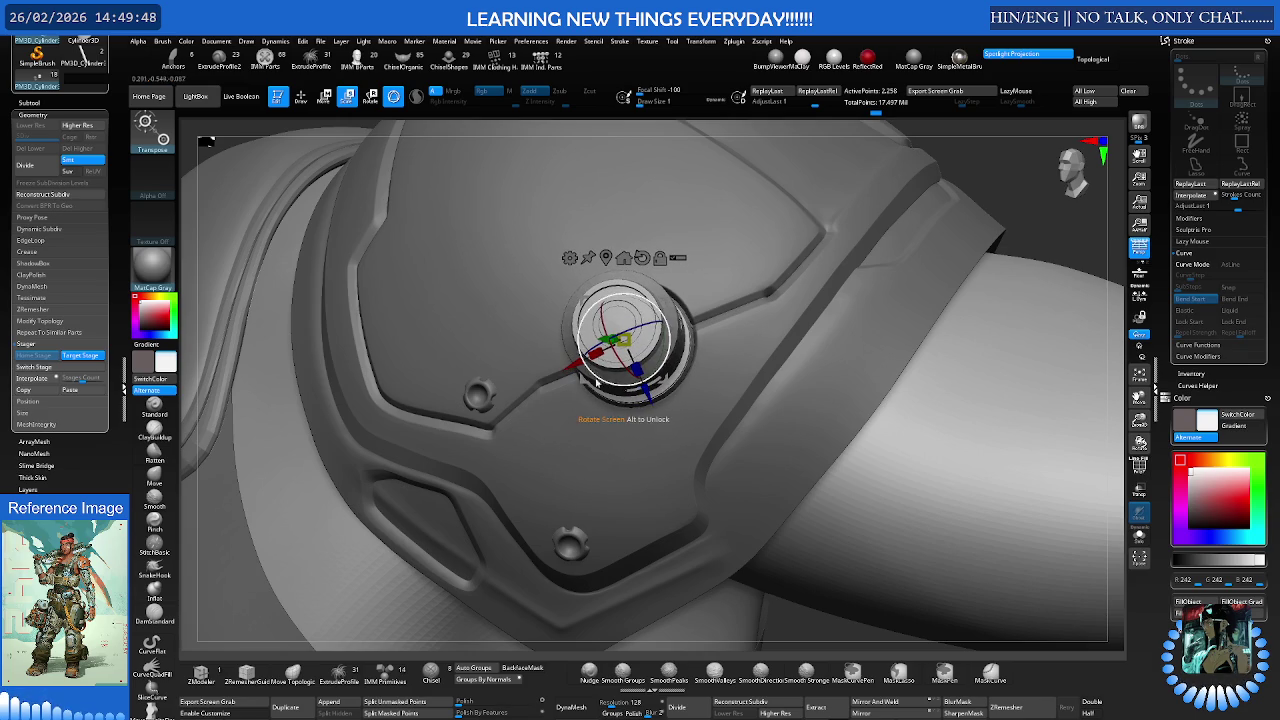
# - Nudge the cylinder along its axis while orbiting around the shoulder pad to check placement
pyautogui.moveTo(575, 368)
pyautogui.mouseDown()
pyautogui.moveTo(600, 302)
pyautogui.moveTo(667, 371)
pyautogui.moveTo(676, 299)
pyautogui.moveTo(648, 279)
pyautogui.moveTo(612, 285)
pyautogui.mouseUp()
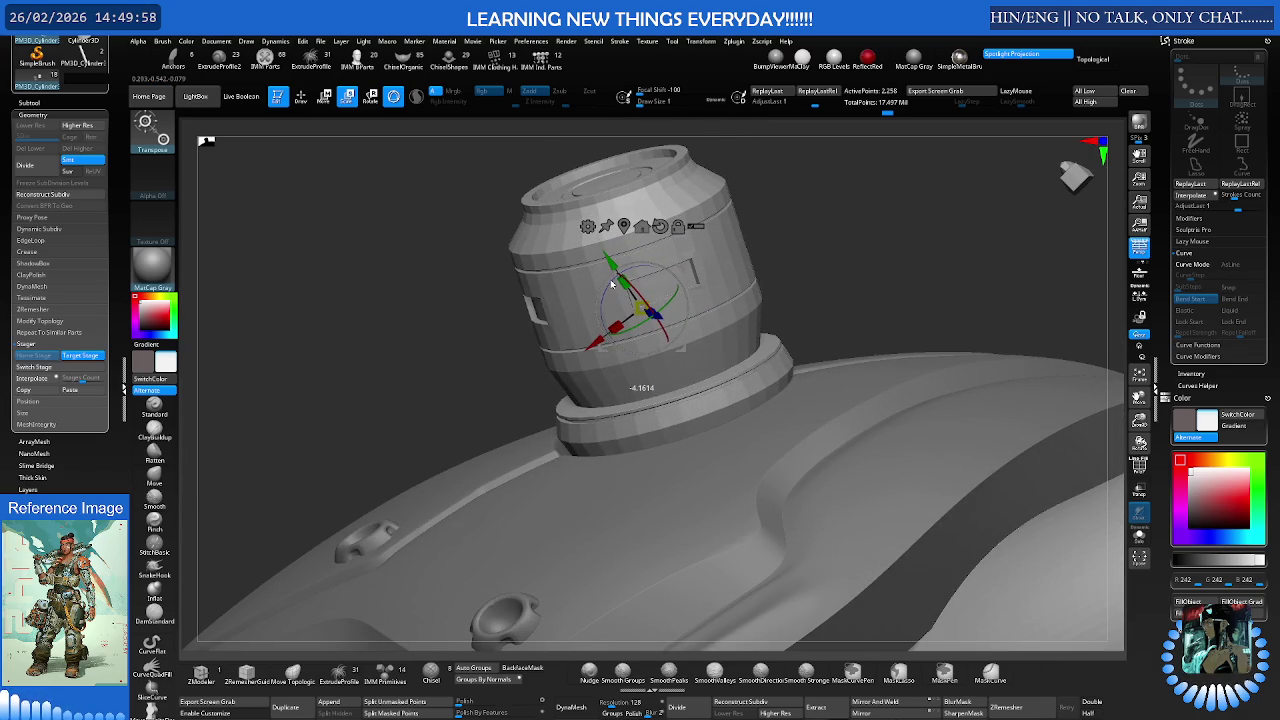
pyautogui.moveTo(592, 347); pyautogui.dragTo(588, 344)
pyautogui.moveTo(640, 390)
pyautogui.mouseDown()
pyautogui.moveTo(657, 420)
pyautogui.moveTo(685, 293)
pyautogui.mouseUp()
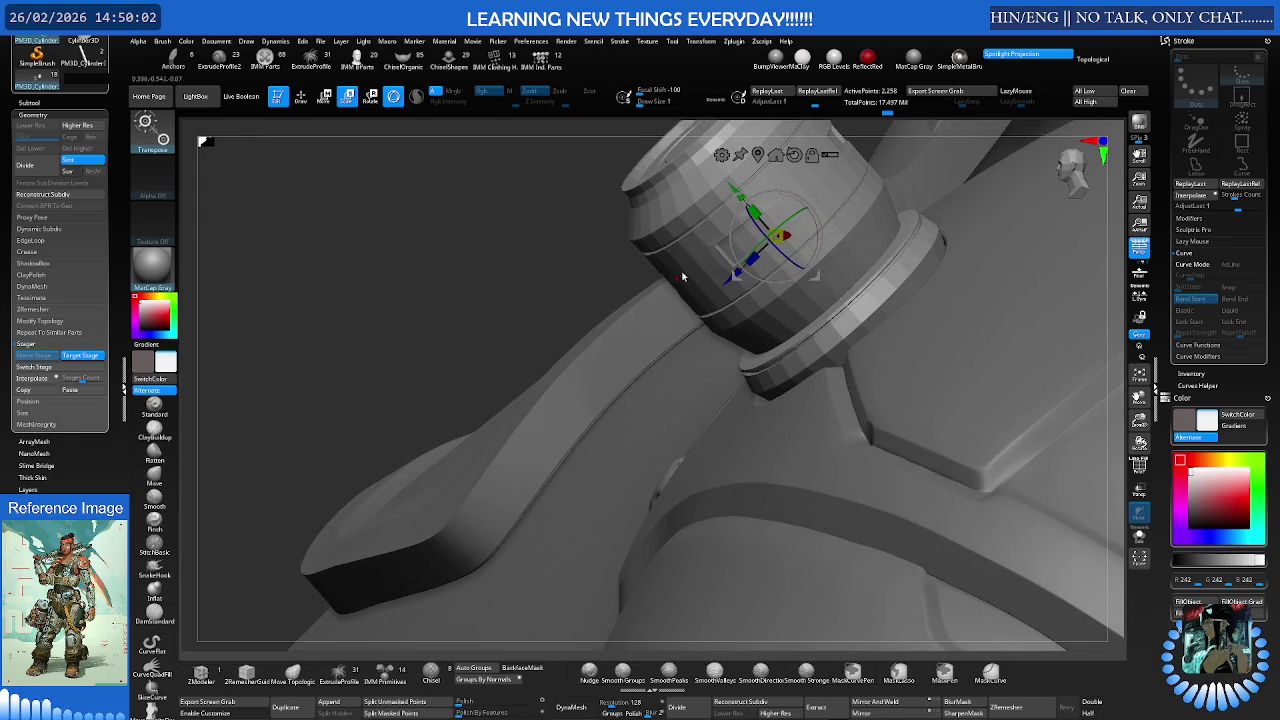
pyautogui.moveTo(738, 191); pyautogui.dragTo(739, 196)
pyautogui.moveTo(723, 294)
pyautogui.mouseDown()
pyautogui.moveTo(836, 304)
pyautogui.moveTo(671, 350)
pyautogui.mouseUp()
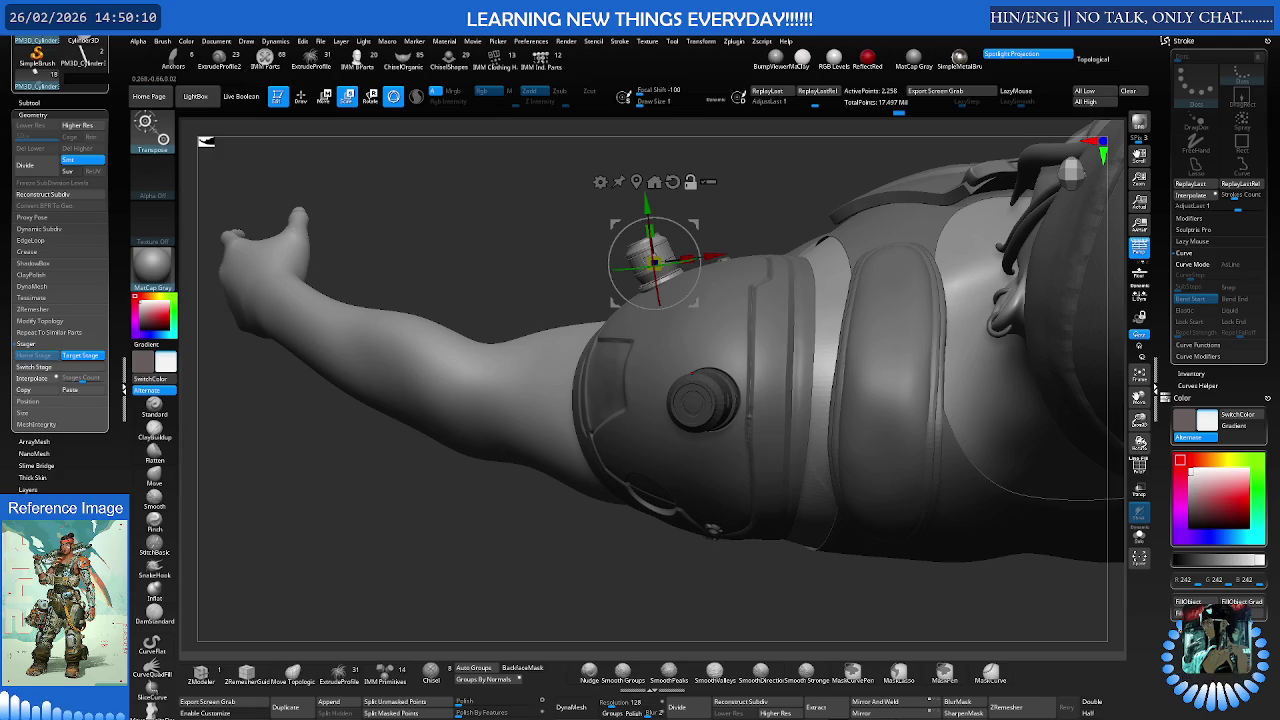
pyautogui.moveTo(757, 387)
pyautogui.mouseDown()
pyautogui.moveTo(766, 330)
pyautogui.moveTo(601, 383)
pyautogui.moveTo(907, 353)
pyautogui.moveTo(838, 645)
pyautogui.mouseUp()
# - Try Mirror And Weld on the cylinder, undo it, and re-centre the gizmo on it
pyautogui.click(879, 704)
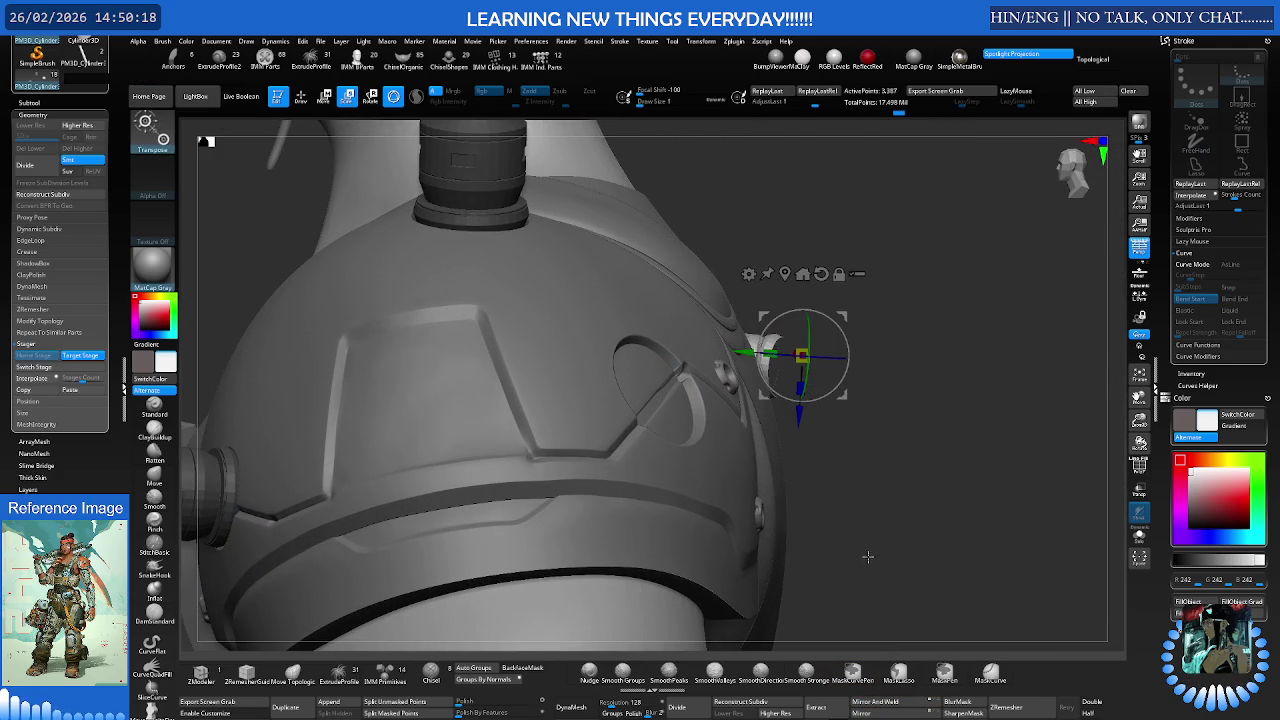
pyautogui.click(802, 274)
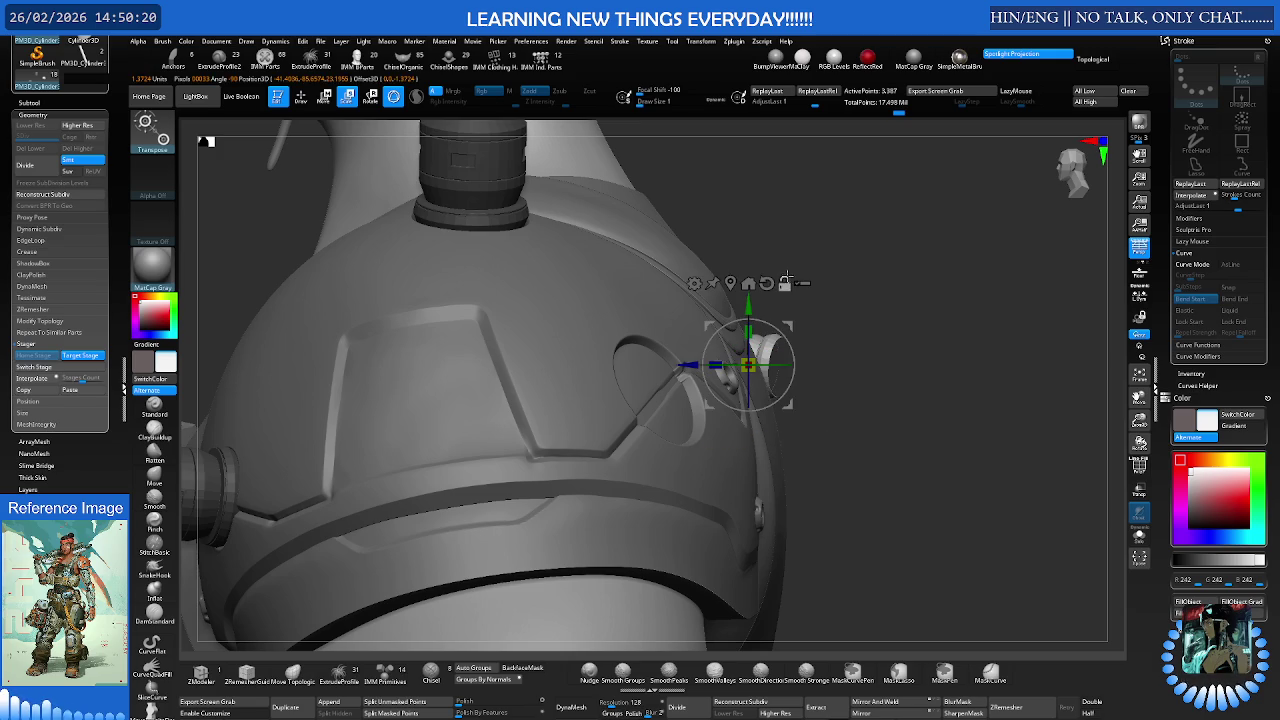
pyautogui.moveTo(748, 365); pyautogui.dragTo(812, 358)
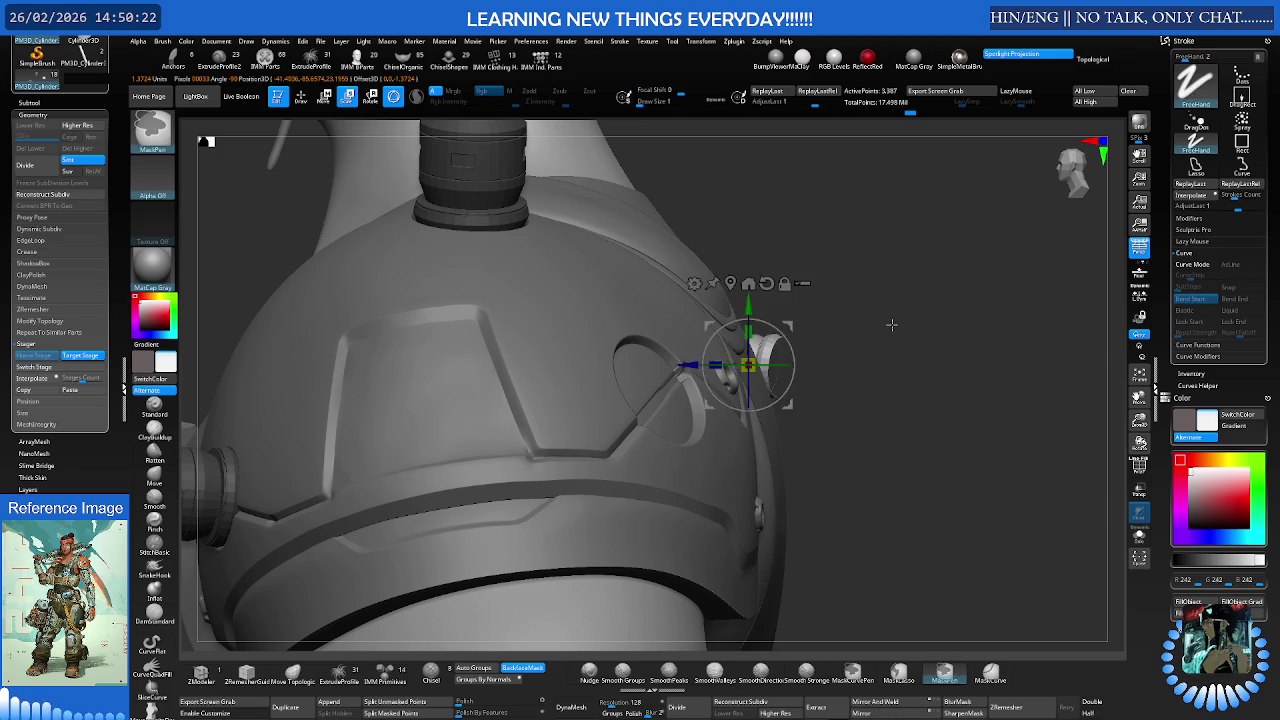
pyautogui.hotkey('ctrl', 'z')
pyautogui.hotkey('ctrl', 'z')
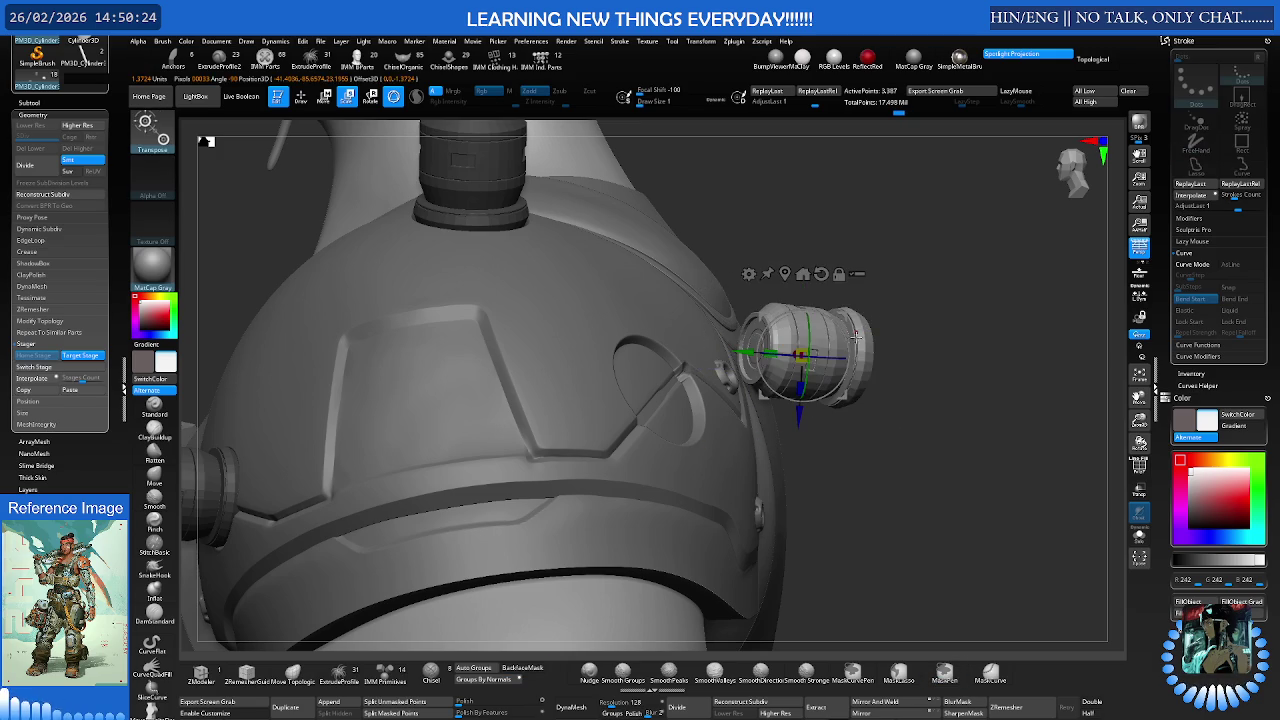
# - Turn the small cylinder sideways, rescale it, and move it left beside the round port
pyautogui.moveTo(833, 348)
pyautogui.mouseDown()
pyautogui.moveTo(909, 293)
pyautogui.moveTo(894, 326)
pyautogui.mouseUp()
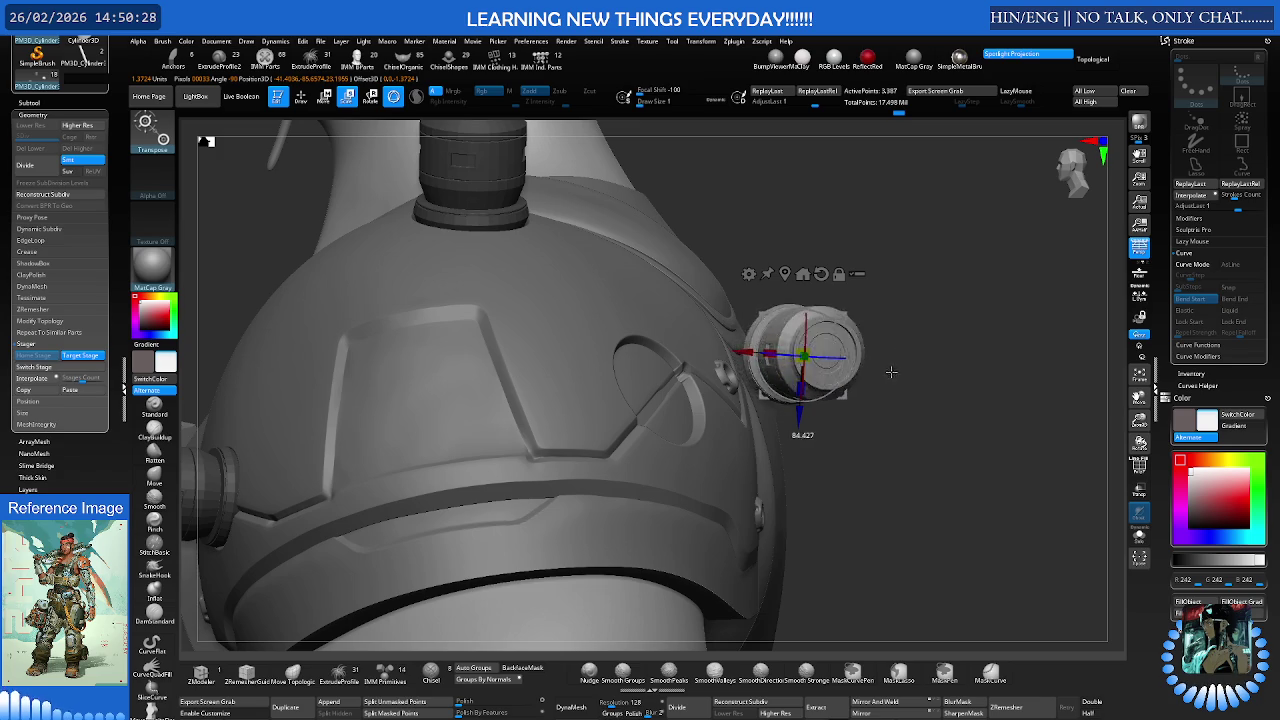
pyautogui.moveTo(840, 360)
pyautogui.mouseDown()
pyautogui.moveTo(848, 340)
pyautogui.moveTo(679, 380)
pyautogui.moveTo(690, 363)
pyautogui.mouseUp()
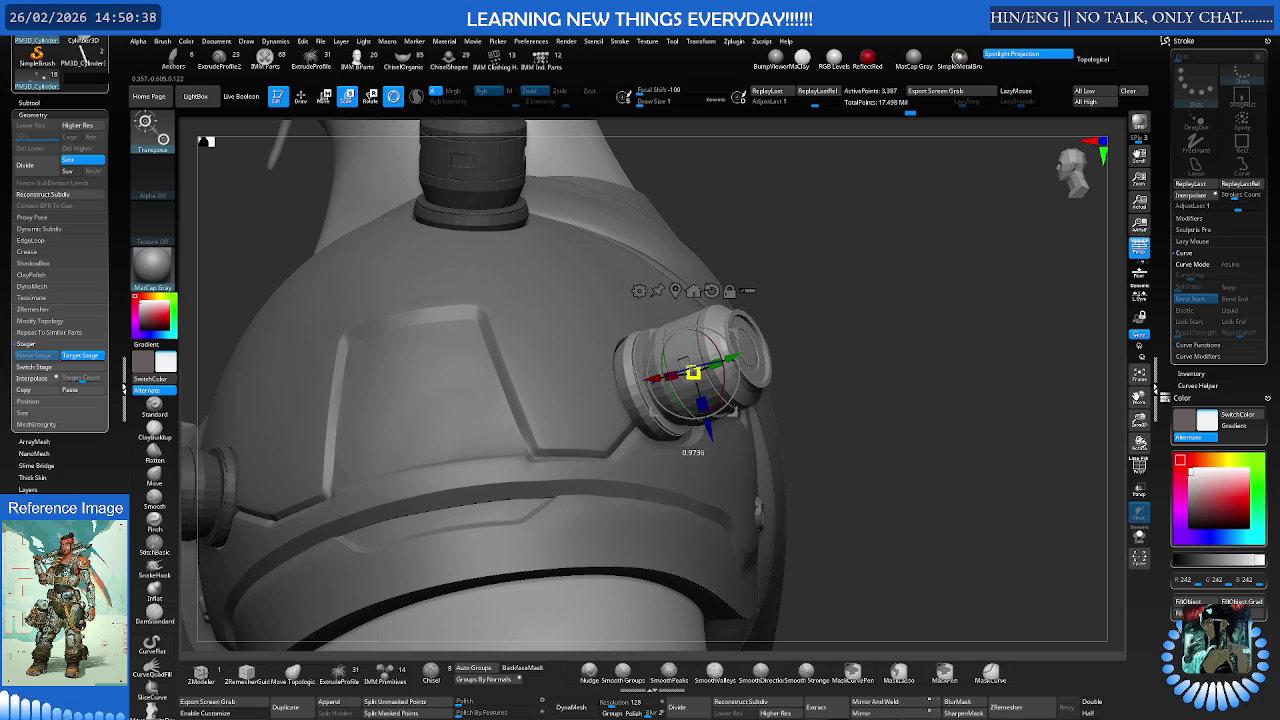
pyautogui.moveTo(689, 364); pyautogui.dragTo(690, 366)
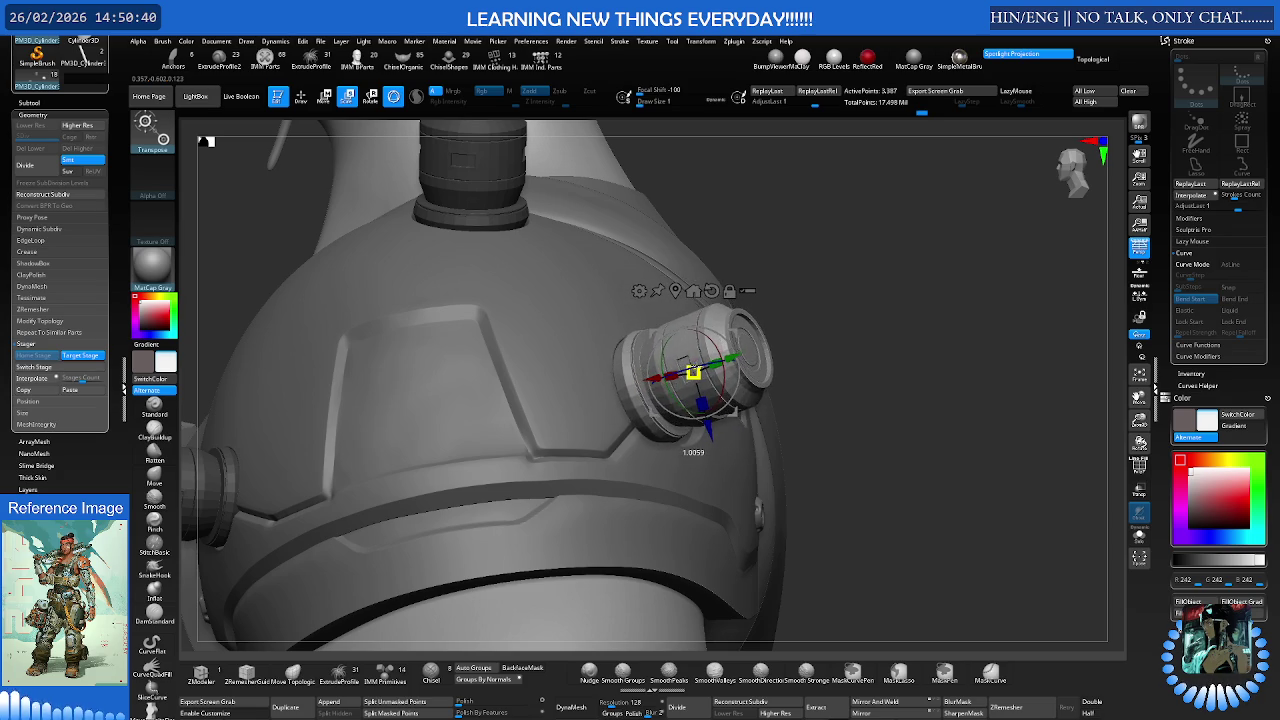
pyautogui.moveTo(690, 366); pyautogui.dragTo(701, 368, button='right')
pyautogui.moveTo(707, 455)
pyautogui.mouseDown(button='right')
pyautogui.moveTo(790, 420)
pyautogui.moveTo(858, 364)
pyautogui.mouseUp(button='right')
pyautogui.moveTo(760, 440)
pyautogui.mouseDown(button='right')
pyautogui.moveTo(774, 486)
pyautogui.moveTo(771, 414)
pyautogui.moveTo(751, 400)
pyautogui.mouseUp(button='right')
pyautogui.moveTo(706, 468)
pyautogui.mouseDown()
pyautogui.moveTo(645, 462)
pyautogui.moveTo(684, 476)
pyautogui.moveTo(656, 464)
pyautogui.mouseUp()
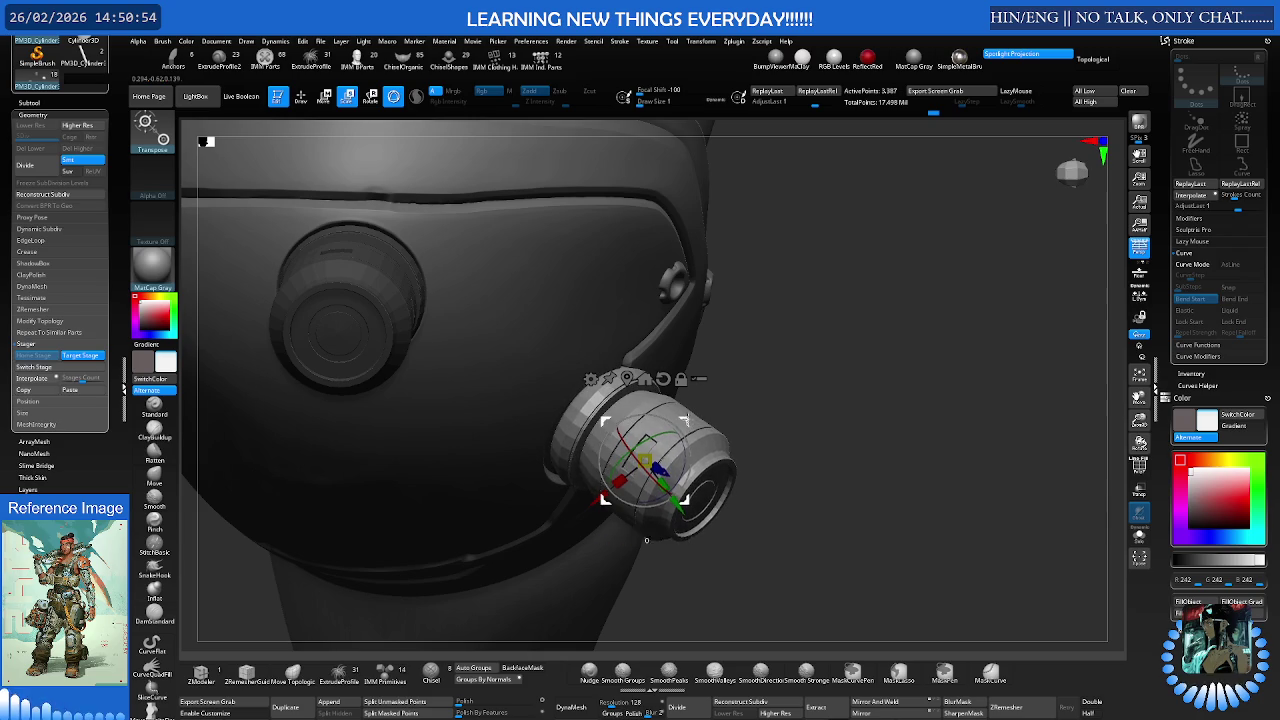
# - Nudge the small cylinder slightly down and left, and tilt it about X by roughly -2
pyautogui.moveTo(690, 410)
pyautogui.mouseDown()
pyautogui.moveTo(720, 331)
pyautogui.moveTo(705, 280)
pyautogui.mouseUp()
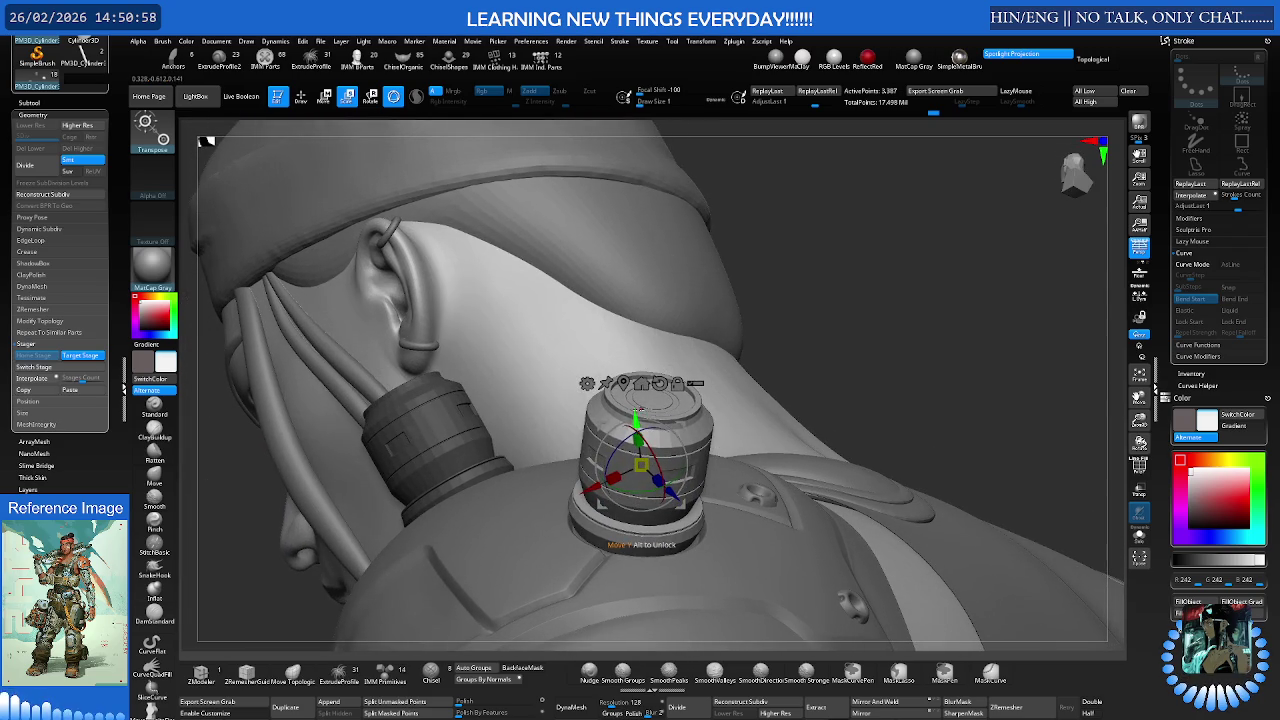
pyautogui.moveTo(642, 465); pyautogui.dragTo(642, 472)
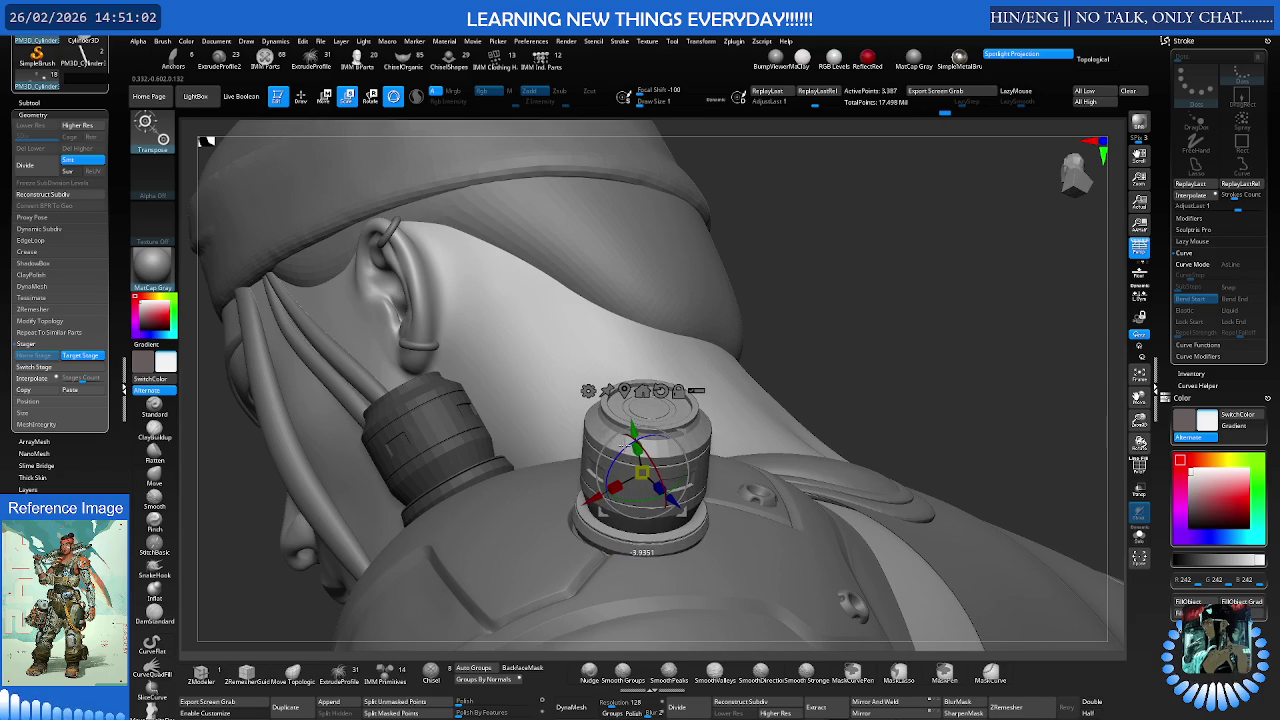
pyautogui.moveTo(596, 497)
pyautogui.mouseDown()
pyautogui.moveTo(641, 459)
pyautogui.moveTo(640, 471)
pyautogui.mouseUp()
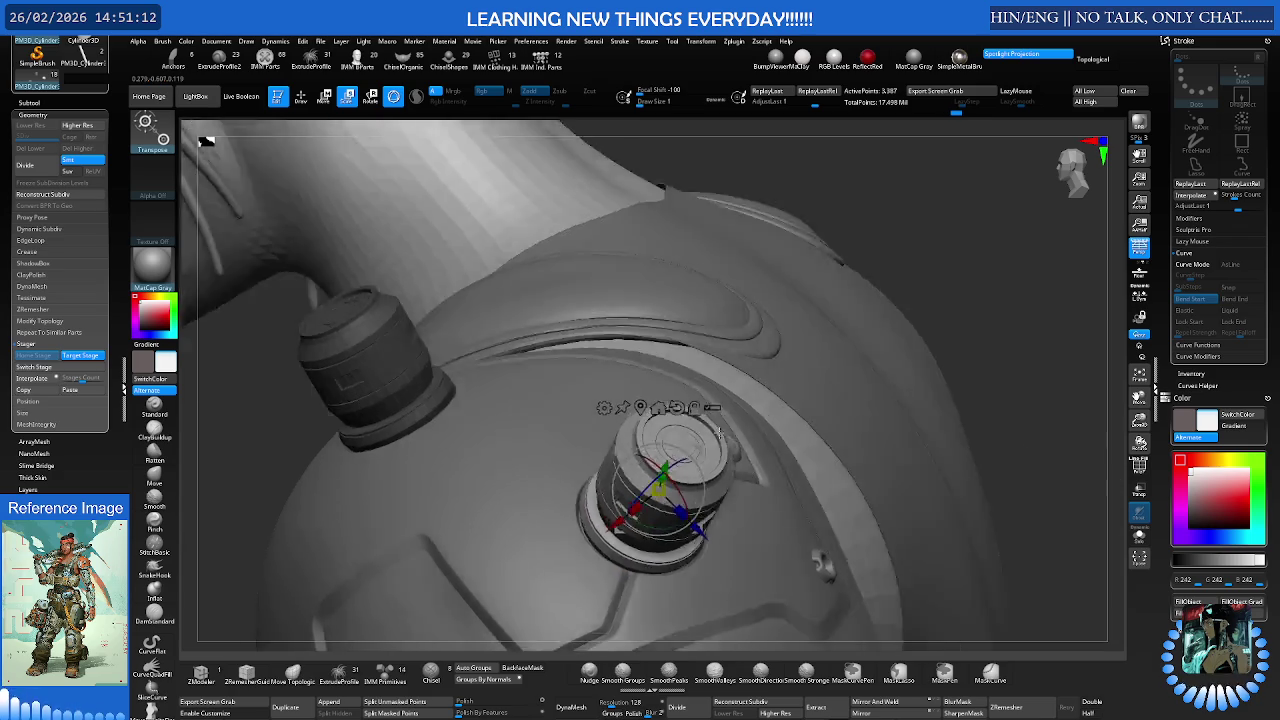
pyautogui.moveTo(673, 511)
pyautogui.mouseDown()
pyautogui.moveTo(736, 402)
pyautogui.moveTo(706, 440)
pyautogui.mouseUp()
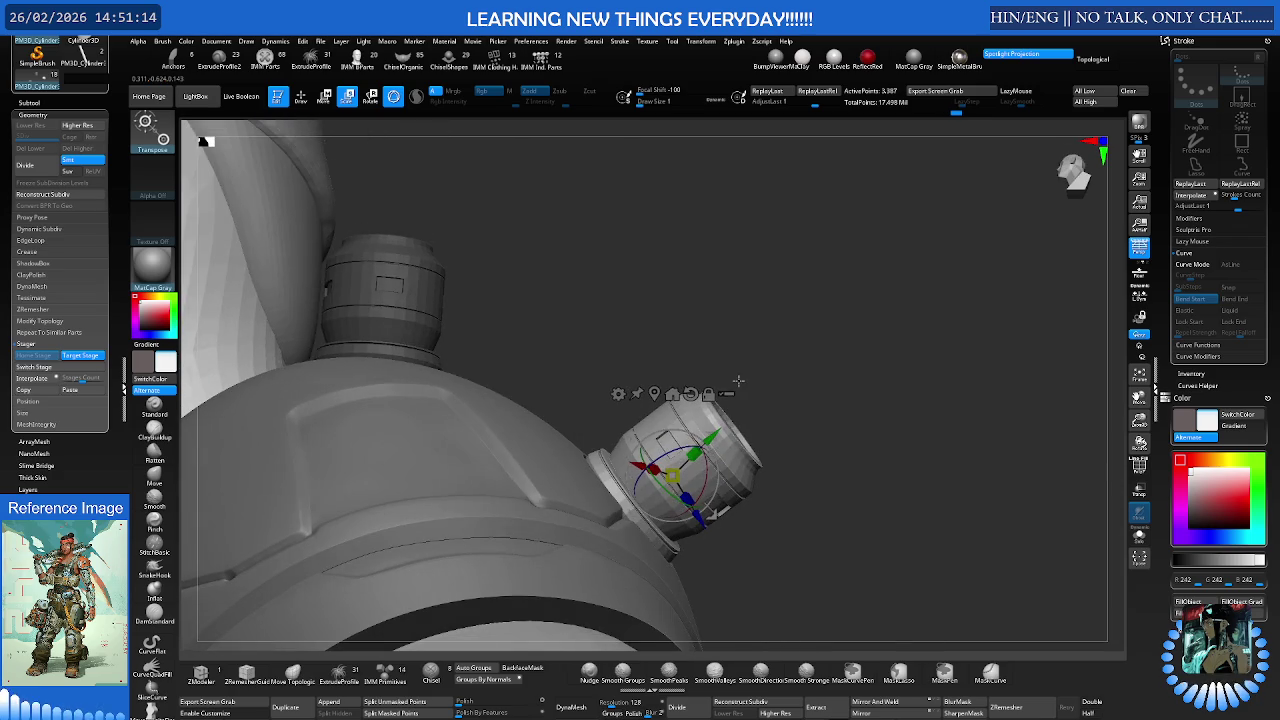
pyautogui.moveTo(711, 512); pyautogui.dragTo(700, 458)
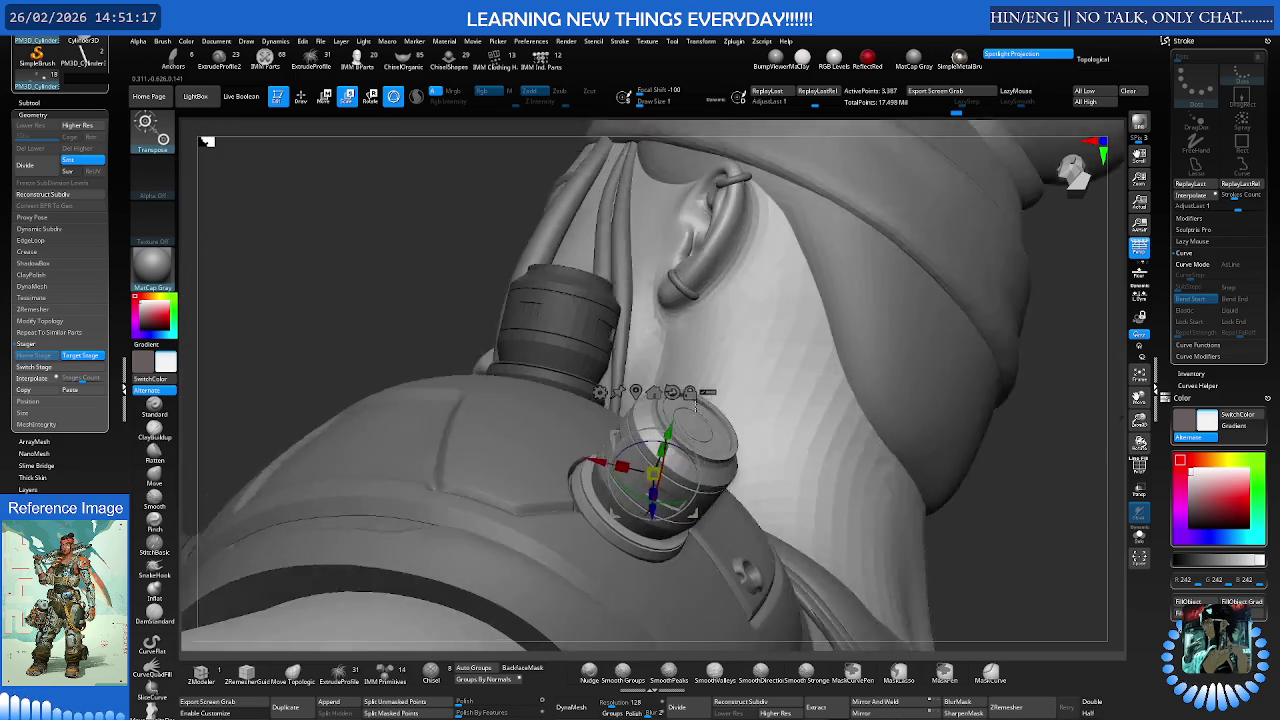
pyautogui.moveTo(720, 530)
pyautogui.mouseDown()
pyautogui.moveTo(623, 362)
pyautogui.moveTo(661, 395)
pyautogui.mouseUp()
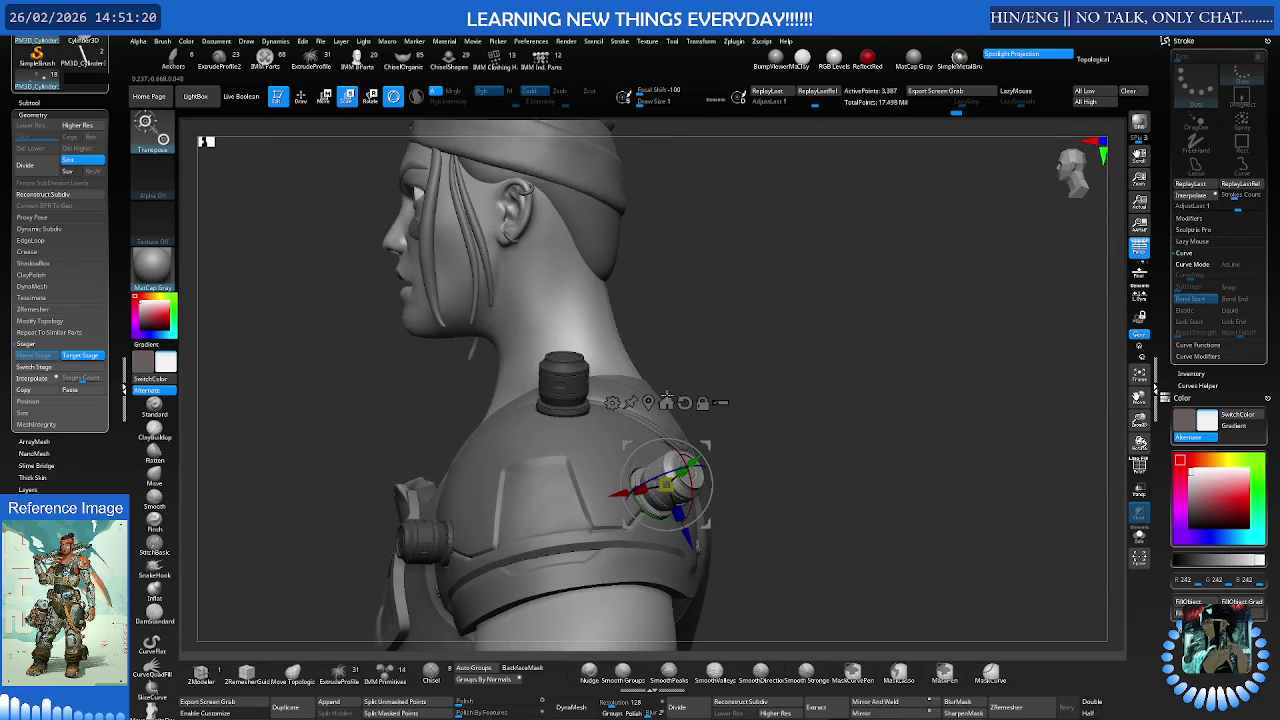
# - Exit Transpose, pick the Move brush, and snap the bust to front view
pyautogui.press('w')
pyautogui.moveTo(723, 382)
pyautogui.mouseDown()
pyautogui.moveTo(668, 563)
pyautogui.moveTo(727, 383)
pyautogui.mouseUp()
pyautogui.press('b')
pyautogui.press('m')
pyautogui.press('v')
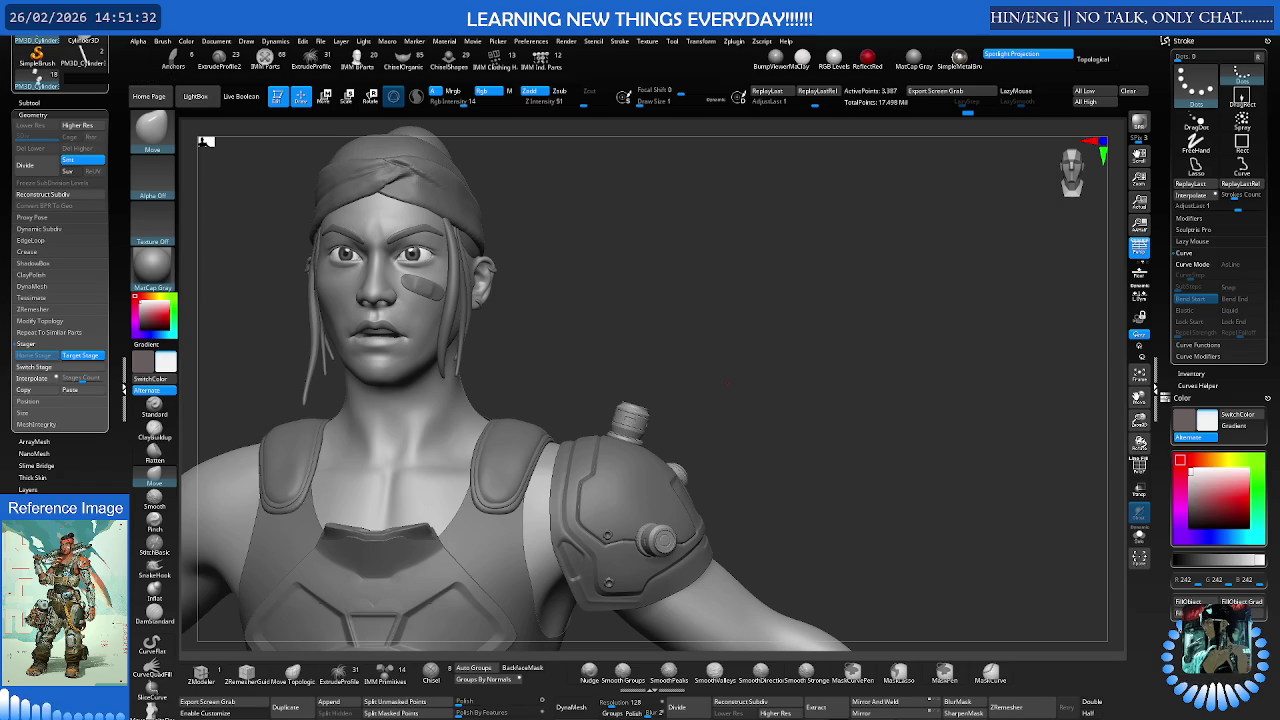
pyautogui.moveTo(773, 375)
pyautogui.mouseDown()
pyautogui.moveTo(694, 360)
pyautogui.moveTo(753, 353)
pyautogui.mouseUp()
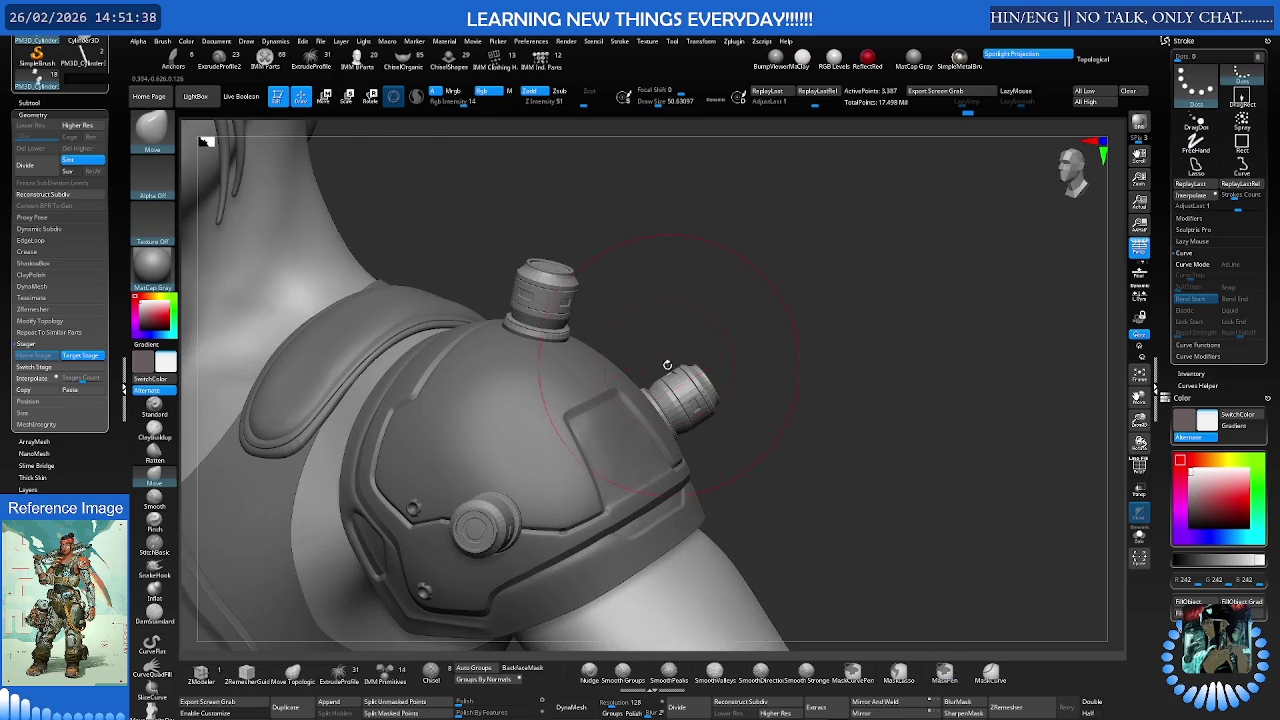
# - Subdivide the shoulder cylinder mesh two levels
pyautogui.moveTo(668, 367); pyautogui.dragTo(660, 350, button='right')
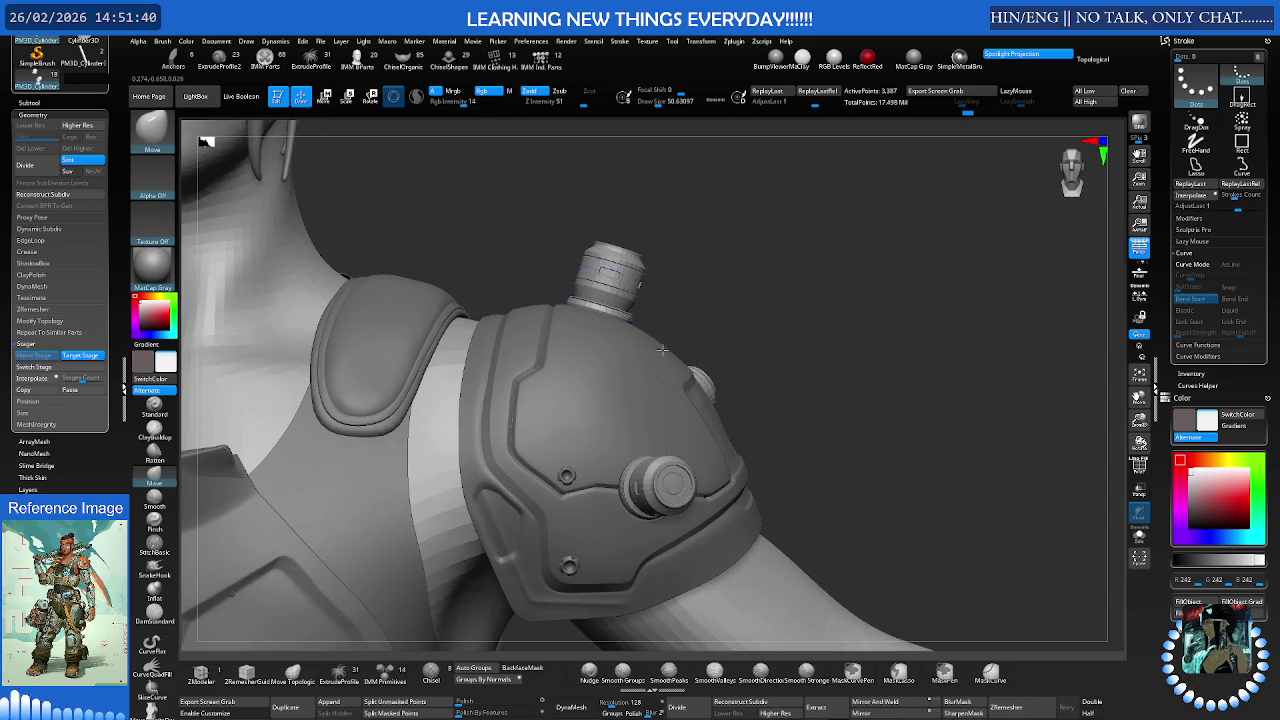
pyautogui.press('d')
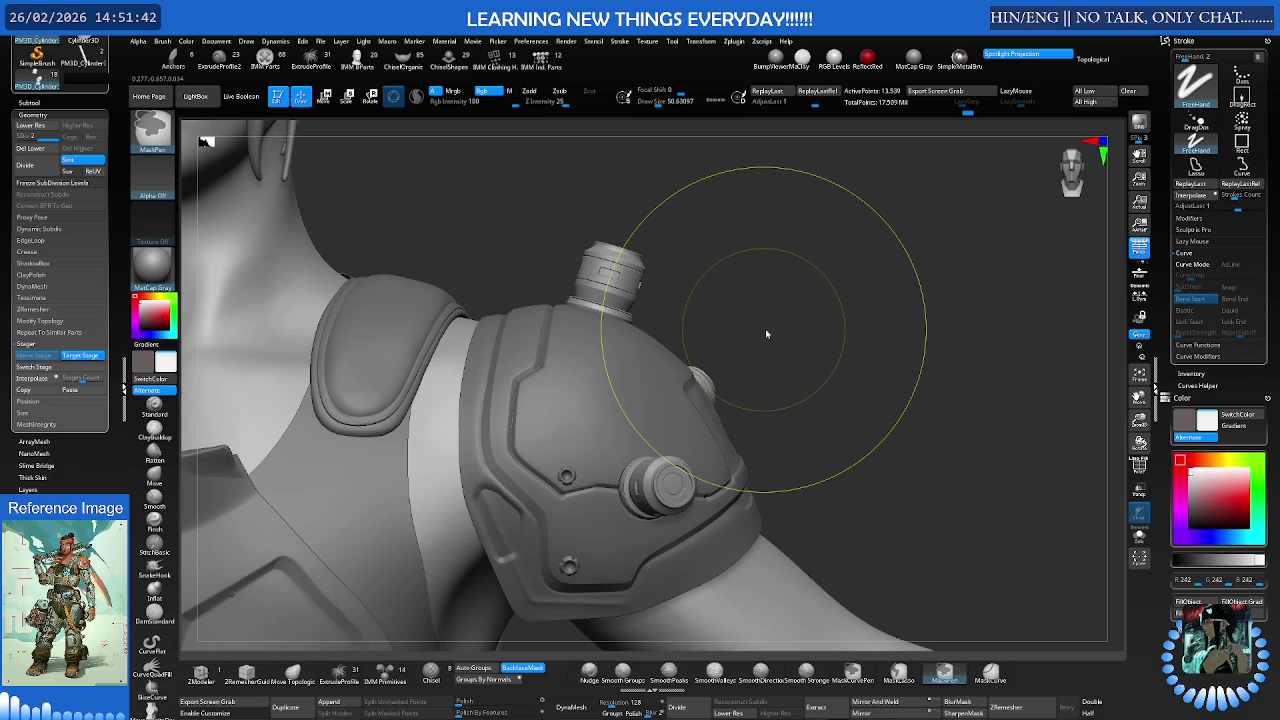
pyautogui.hotkey('ctrl', 'd')
pyautogui.moveTo(755, 330)
pyautogui.mouseDown(button='right')
pyautogui.moveTo(713, 350)
pyautogui.moveTo(743, 334)
pyautogui.moveTo(731, 335)
pyautogui.mouseUp(button='right')
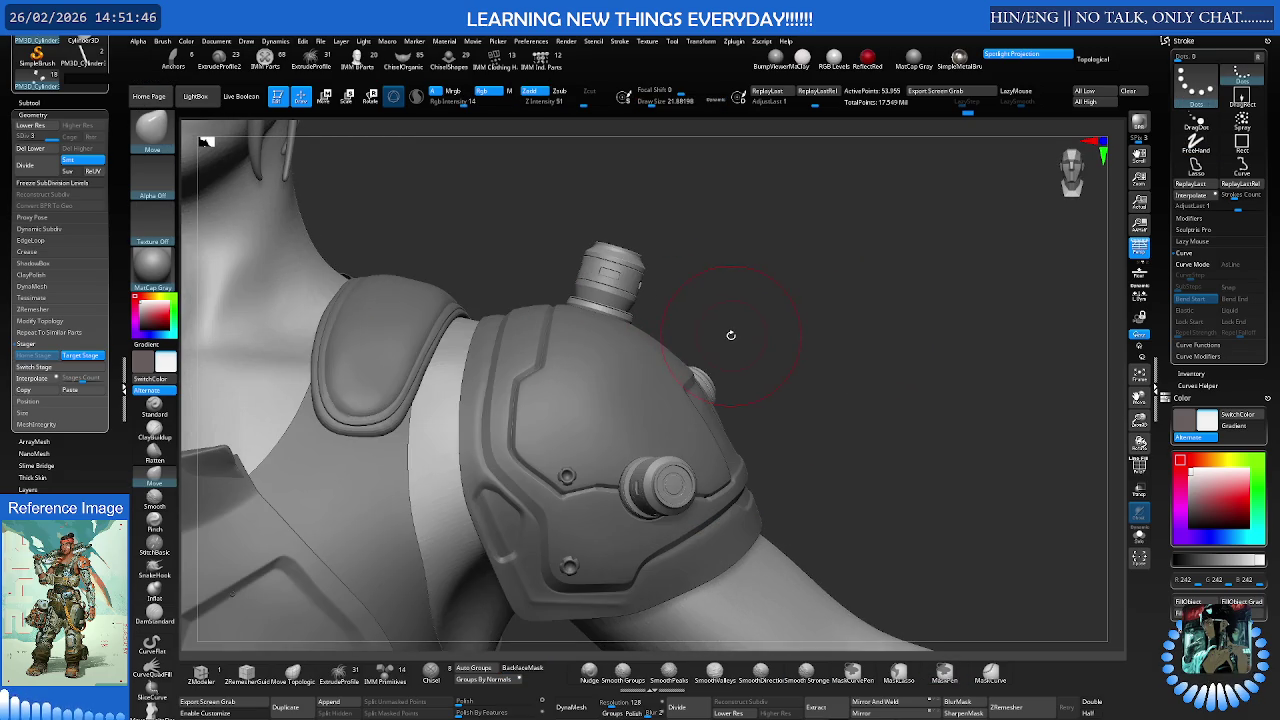
# - Toggle the shoulder parts' stage, restore the previous view, and turn Solo on and off
pyautogui.click(34, 367)
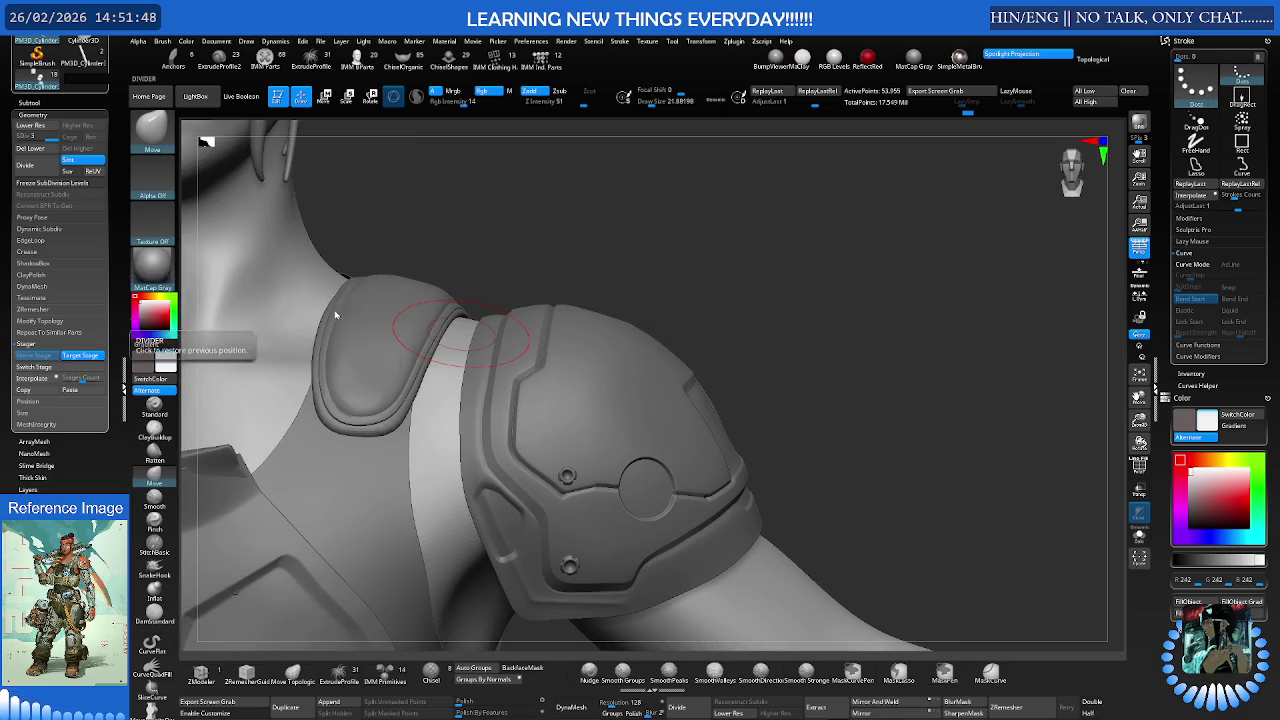
pyautogui.click(245, 328)
pyautogui.moveTo(729, 366); pyautogui.dragTo(747, 358, button='right')
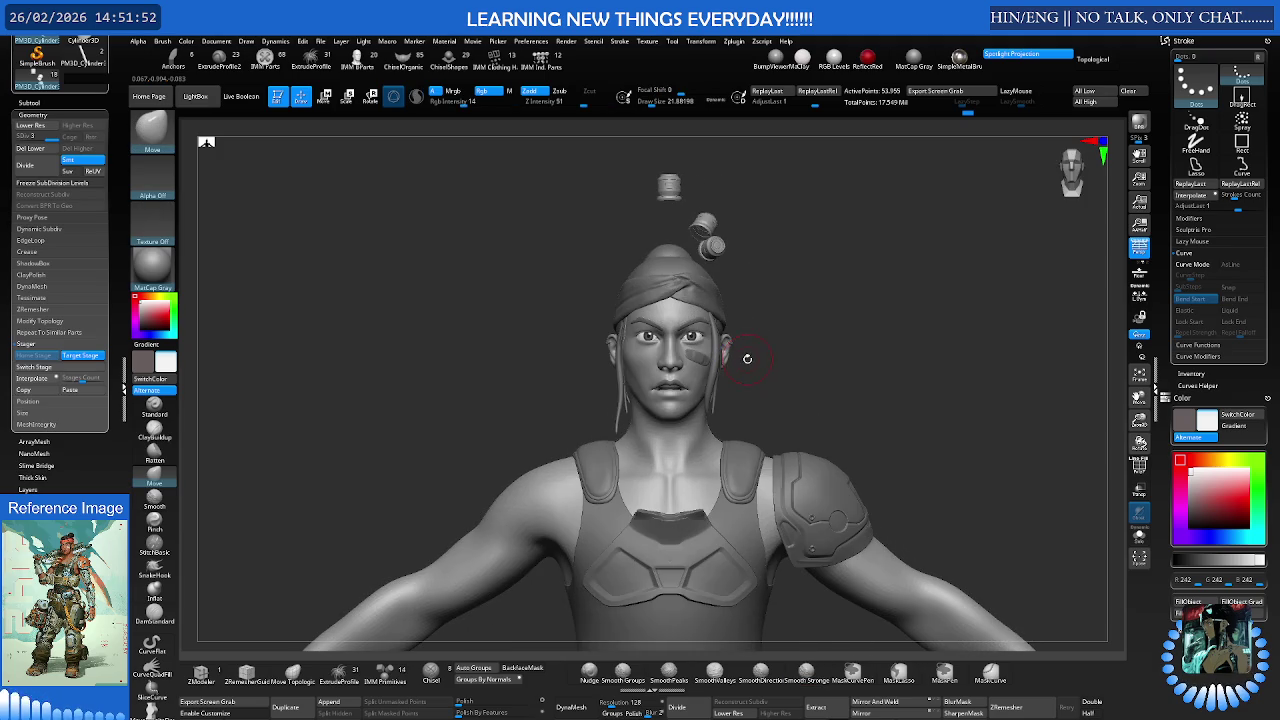
pyautogui.hotkey('ctrl', 'shift', 's')
pyautogui.keyDown('ctrl'); pyautogui.keyDown('shift'); pyautogui.click(742, 355); pyautogui.keyUp('shift'); pyautogui.keyUp('ctrl')
# - Frame the shoulder closely, then select the cheek bandage as the active subtool
pyautogui.moveTo(354, 350); pyautogui.dragTo(560, 330, button='right')
pyautogui.hotkey('ctrl', 'z')
pyautogui.moveTo(834, 434)
pyautogui.keyDown('alt'); pyautogui.mouseDown(button='right')
pyautogui.moveTo(757, 388)
pyautogui.moveTo(773, 394)
pyautogui.moveTo(705, 393)
pyautogui.moveTo(690, 369)
pyautogui.moveTo(758, 376)
pyautogui.moveTo(698, 383)
pyautogui.moveTo(726, 357)
pyautogui.moveTo(789, 434)
pyautogui.moveTo(720, 420)
pyautogui.moveTo(734, 400)
pyautogui.moveTo(645, 302)
pyautogui.moveTo(720, 426)
pyautogui.mouseUp(button='right'); pyautogui.keyUp('alt')
pyautogui.press('ctrl')
pyautogui.keyDown('alt'); pyautogui.click(543, 355); pyautogui.keyUp('alt')
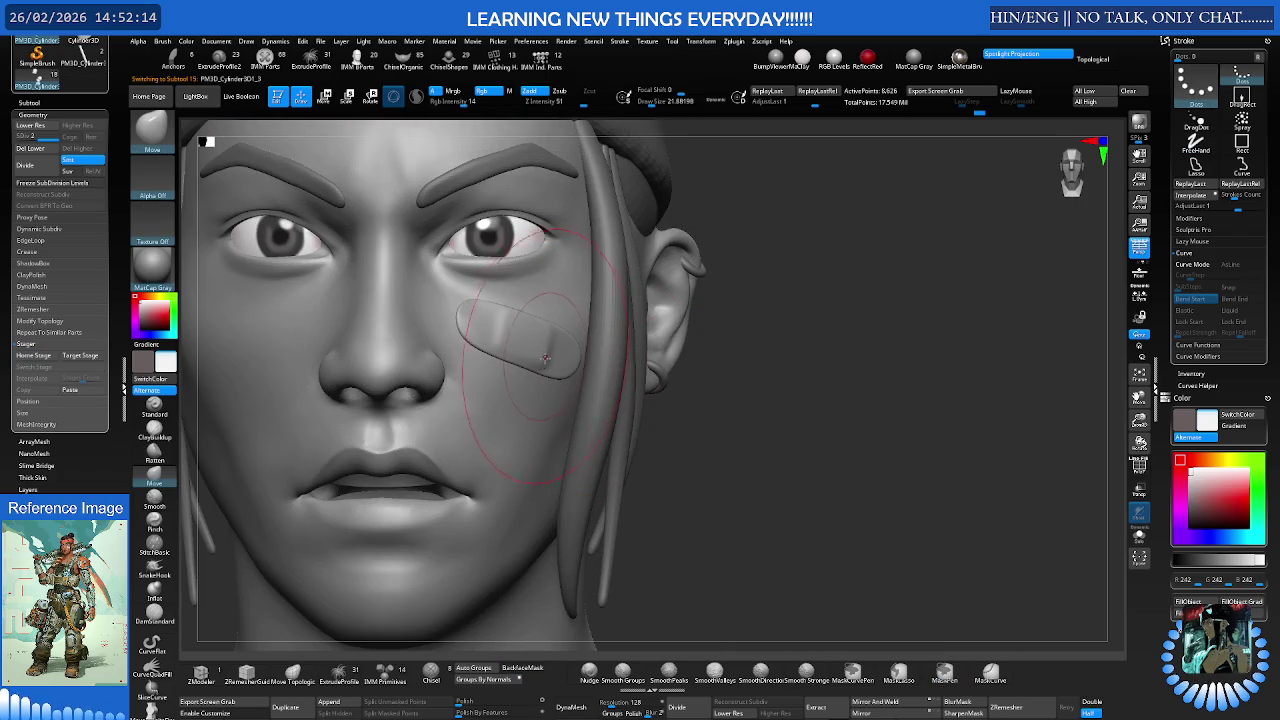
# - Isolate the cheek bandage, zoom in, and lower the Draw Size for fine sculpting
pyautogui.hotkey('alt', 's')
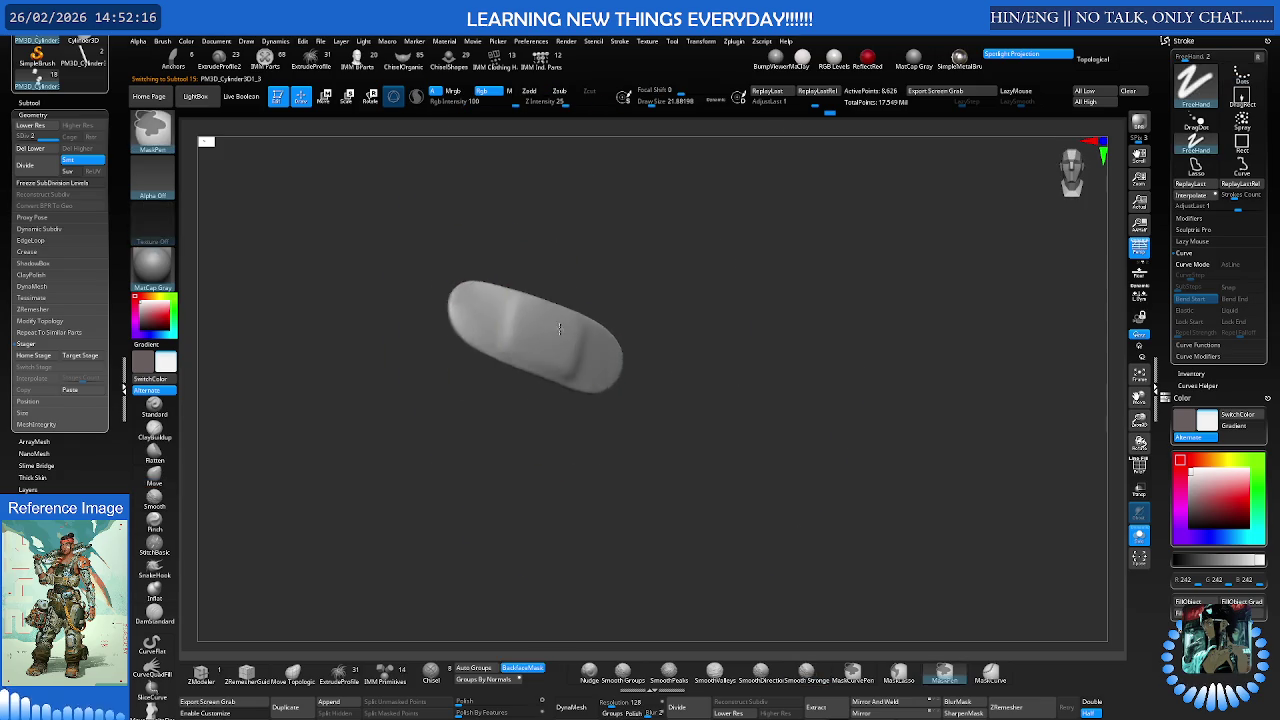
pyautogui.keyDown('ctrl'); pyautogui.moveTo(525, 380); pyautogui.dragTo(622, 416, button='right'); pyautogui.keyUp('ctrl')
pyautogui.press('s')
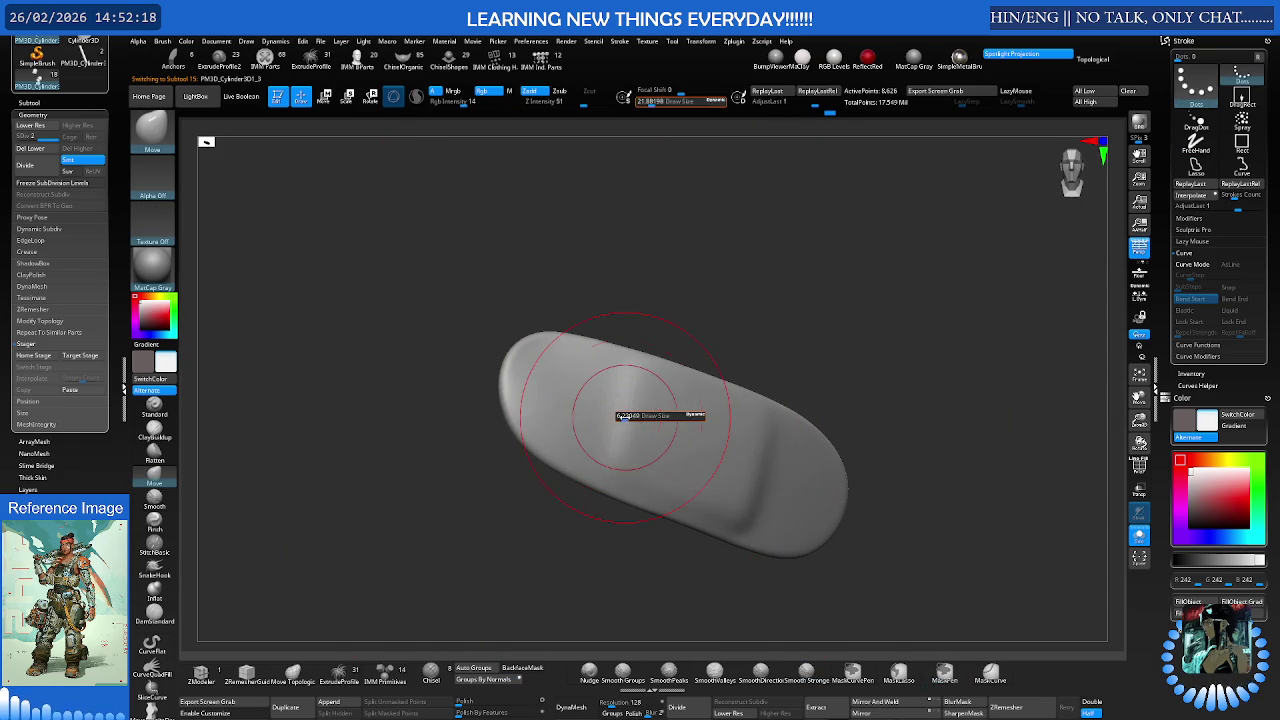
pyautogui.moveTo(622, 416); pyautogui.dragTo(604, 416)
pyautogui.press('s')
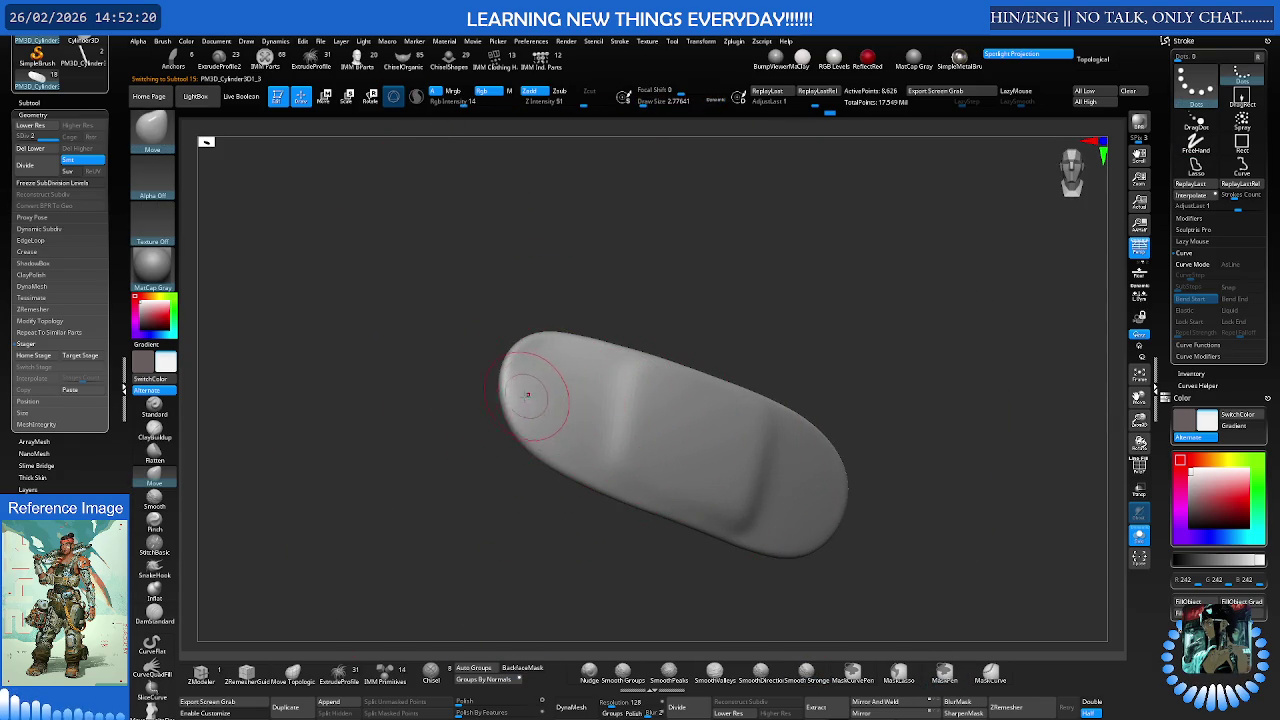
pyautogui.moveTo(540, 404); pyautogui.dragTo(525, 402, button='right')
pyautogui.press('s')
pyautogui.moveTo(540, 402); pyautogui.dragTo(517, 399)
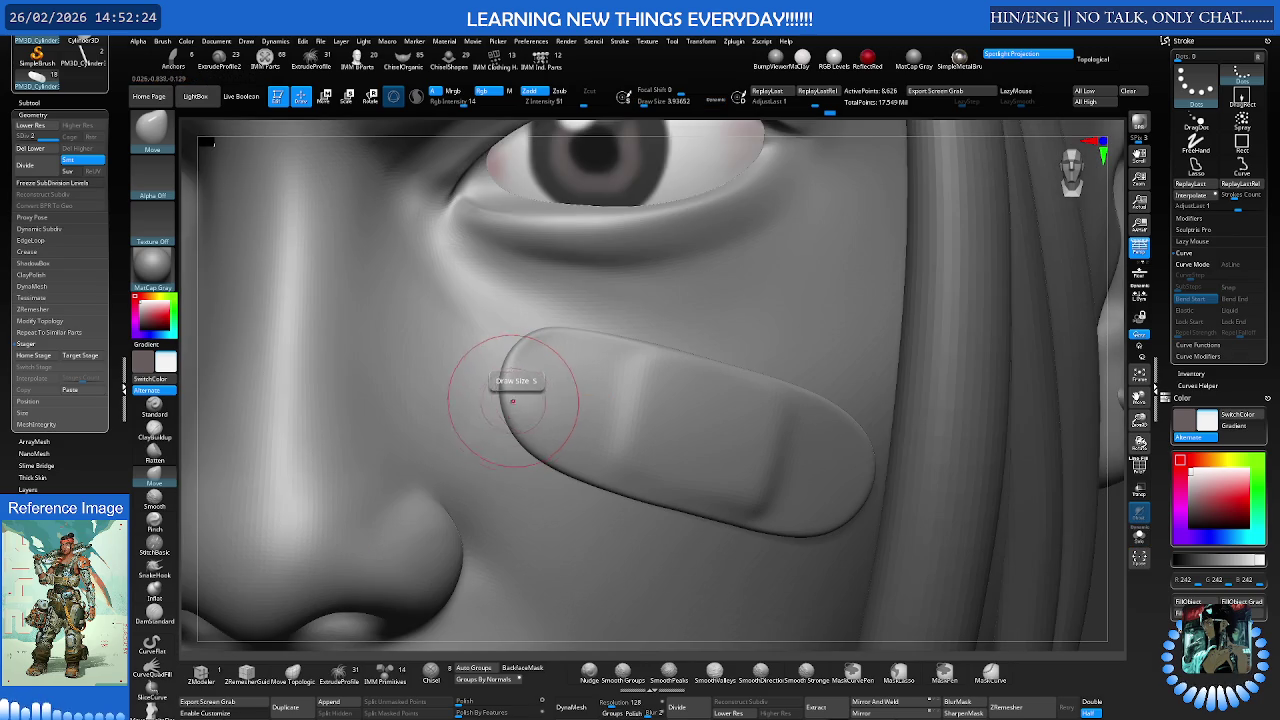
# - Sculpt the bandage edges snug to the cheek with Move while orbiting around the face
pyautogui.moveTo(513, 420); pyautogui.dragTo(507, 423, button='right')
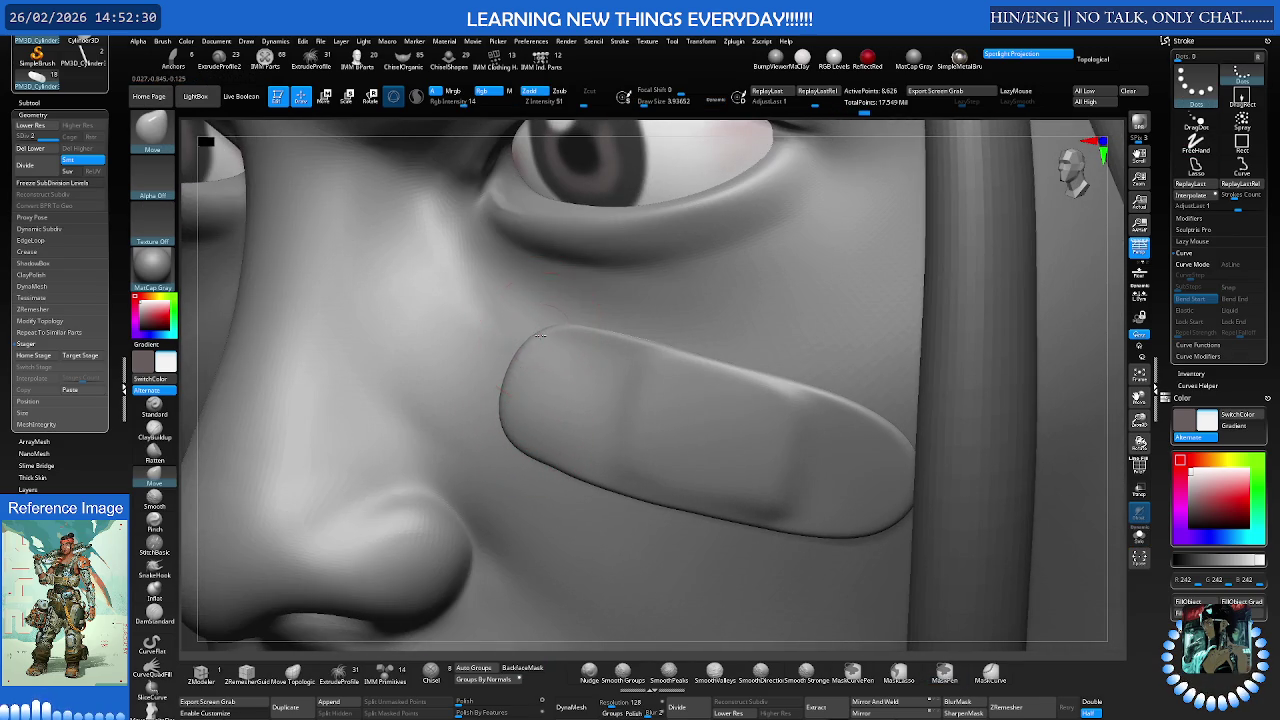
pyautogui.moveTo(748, 407); pyautogui.dragTo(766, 418, button='right')
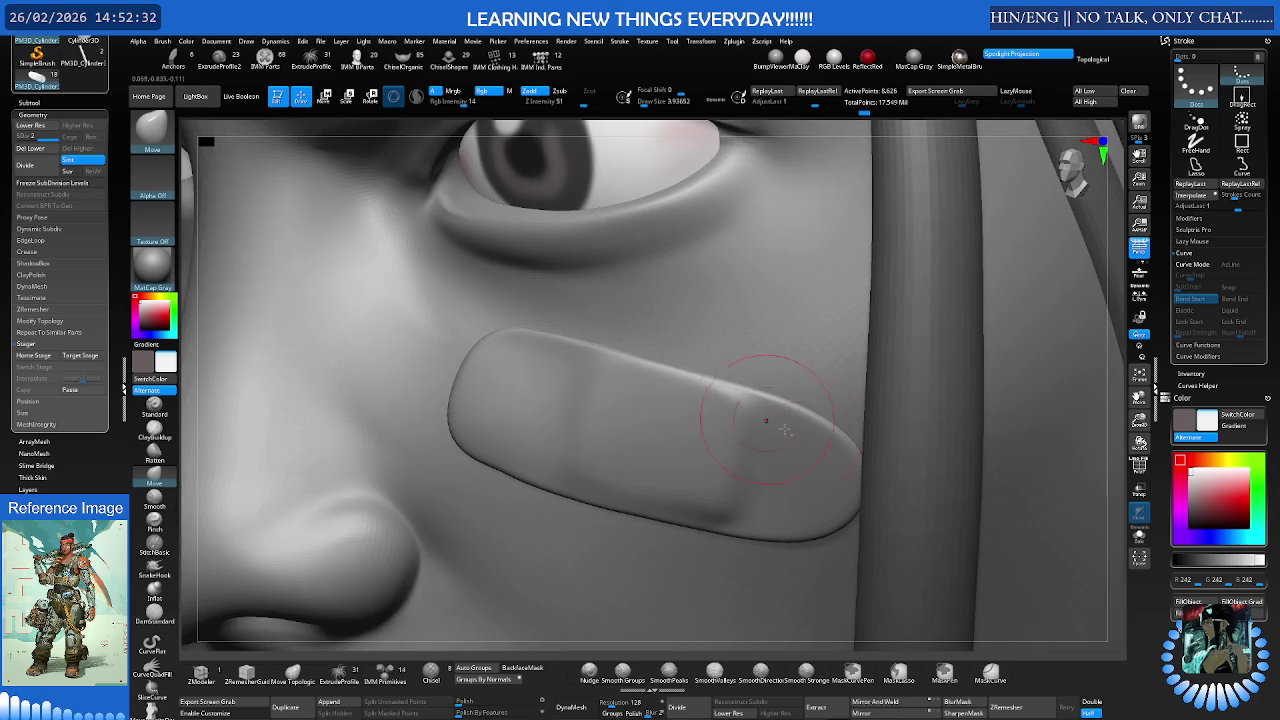
pyautogui.moveTo(860, 450); pyautogui.dragTo(820, 400, button='right')
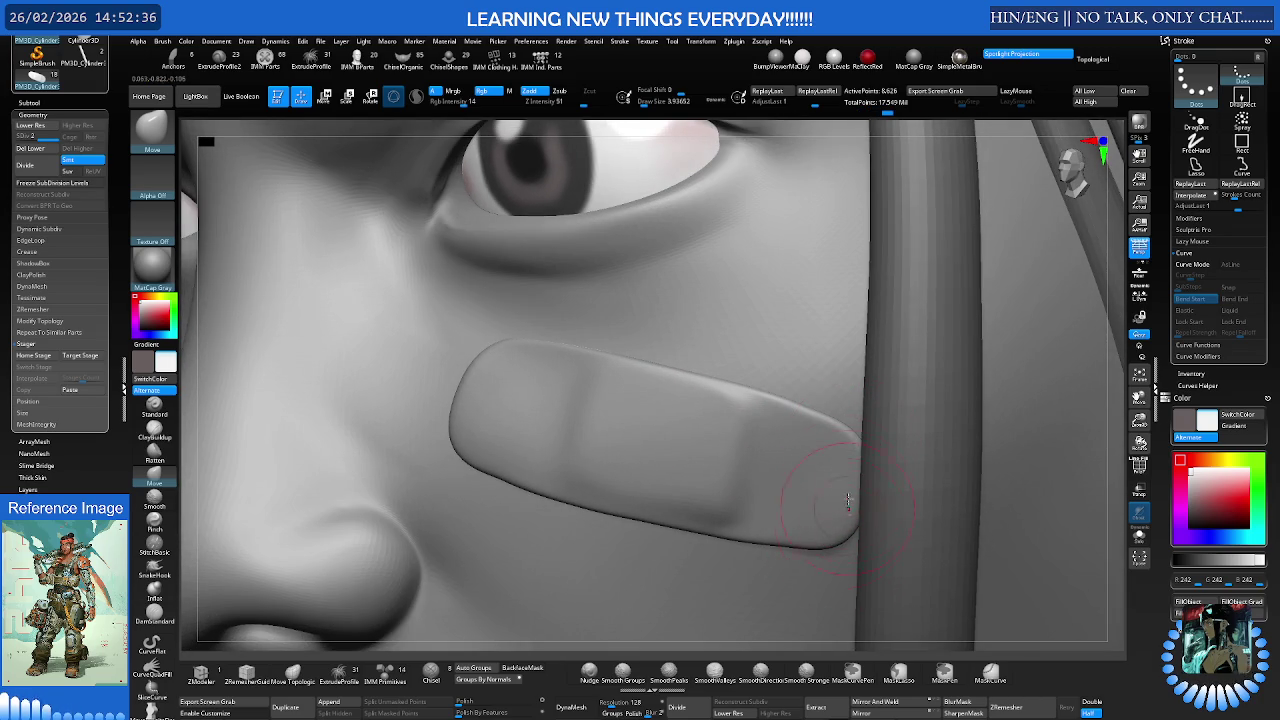
pyautogui.moveTo(794, 414); pyautogui.dragTo(900, 435, button='right')
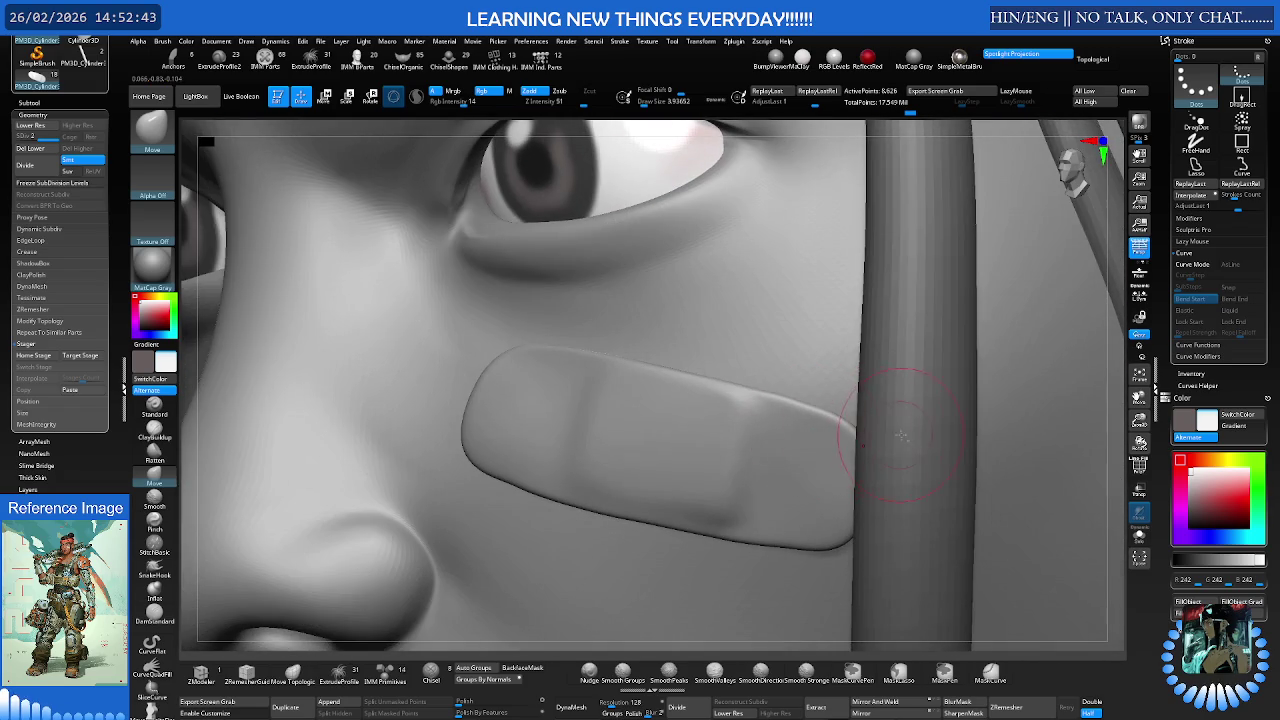
pyautogui.keyDown('alt'); pyautogui.click(900, 435); pyautogui.keyUp('alt')
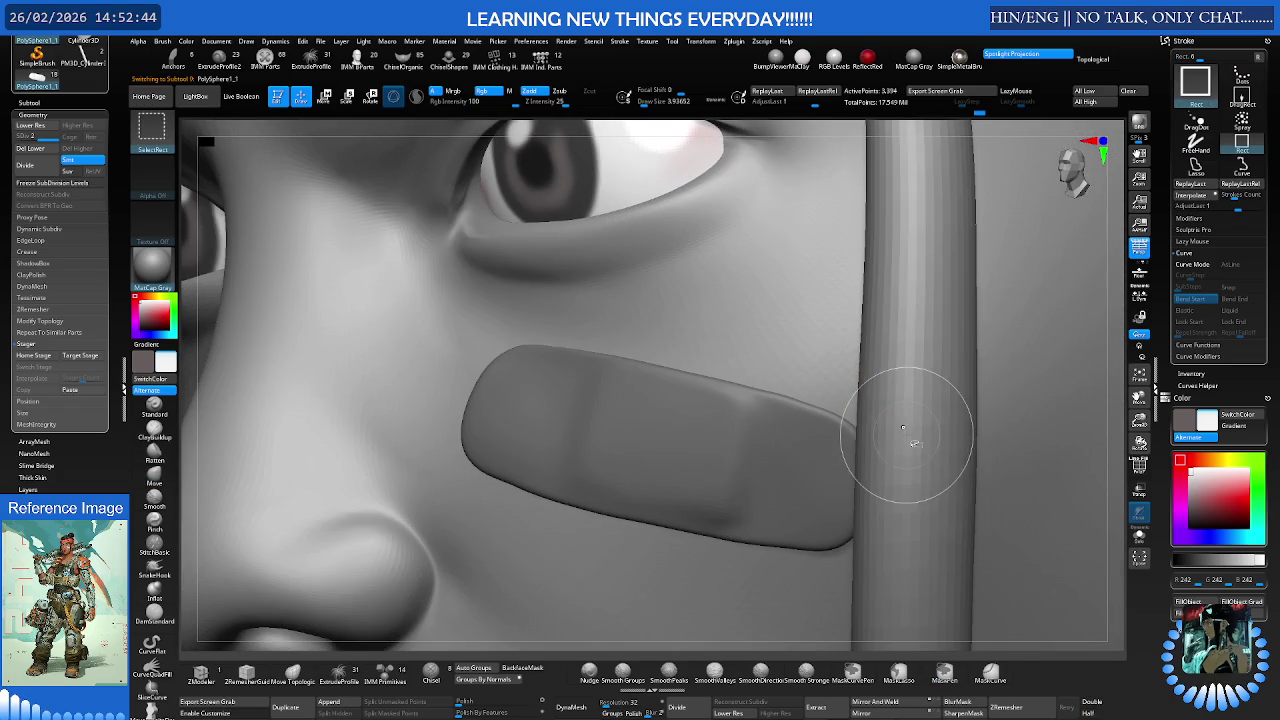
pyautogui.keyDown('alt'); pyautogui.click(855, 455); pyautogui.keyUp('alt')
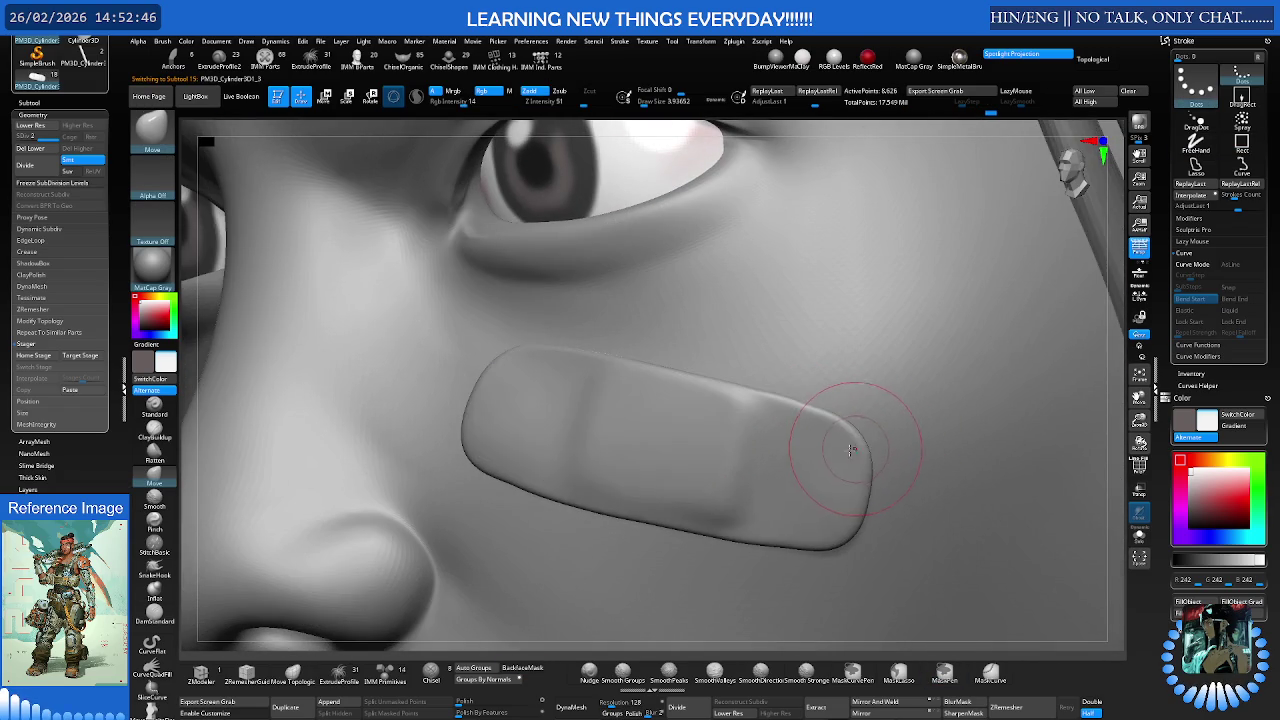
pyautogui.moveTo(855, 455); pyautogui.dragTo(857, 455, button='right')
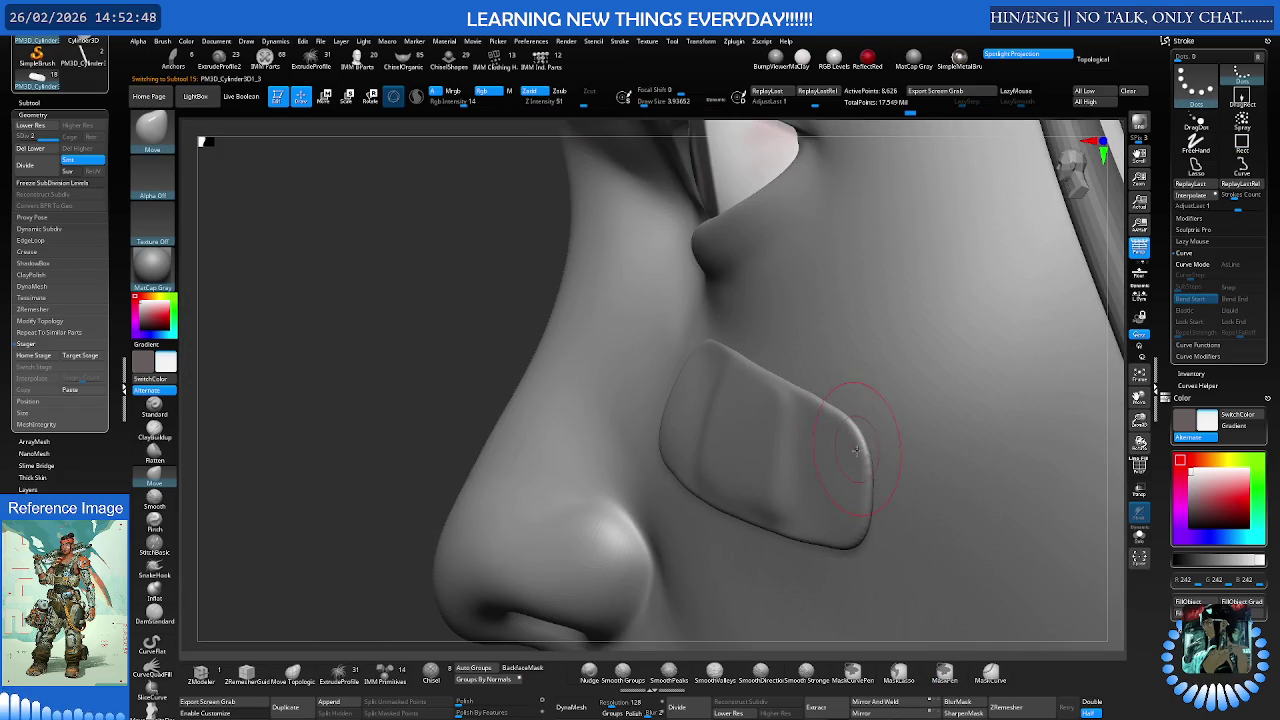
pyautogui.moveTo(850, 450); pyautogui.dragTo(837, 435, button='right')
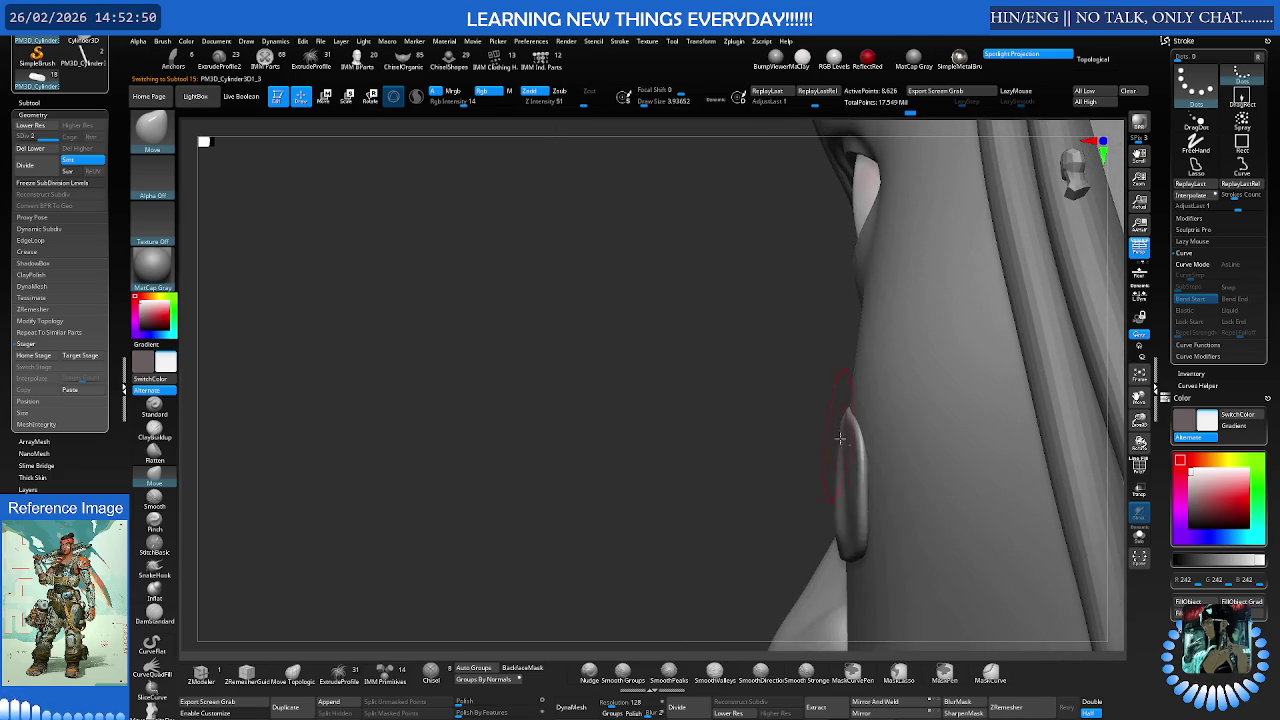
pyautogui.moveTo(863, 527); pyautogui.dragTo(870, 548, button='right')
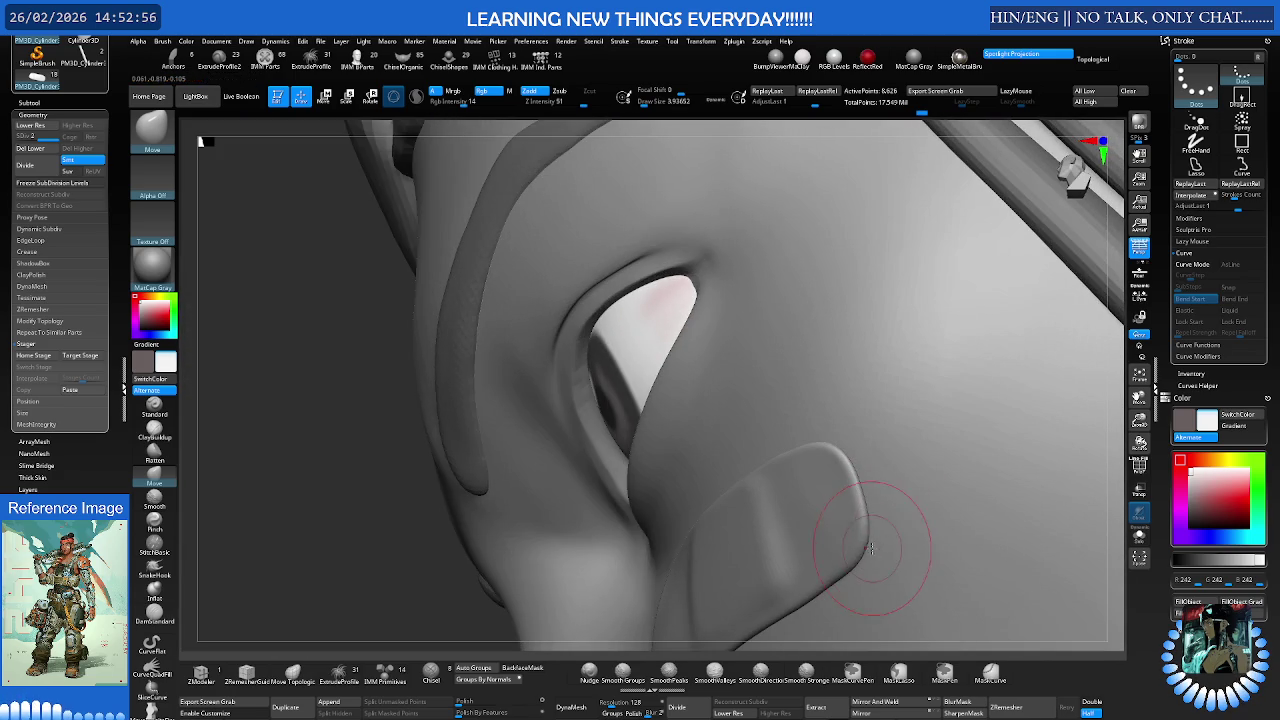
pyautogui.moveTo(857, 542); pyautogui.dragTo(845, 511, button='right')
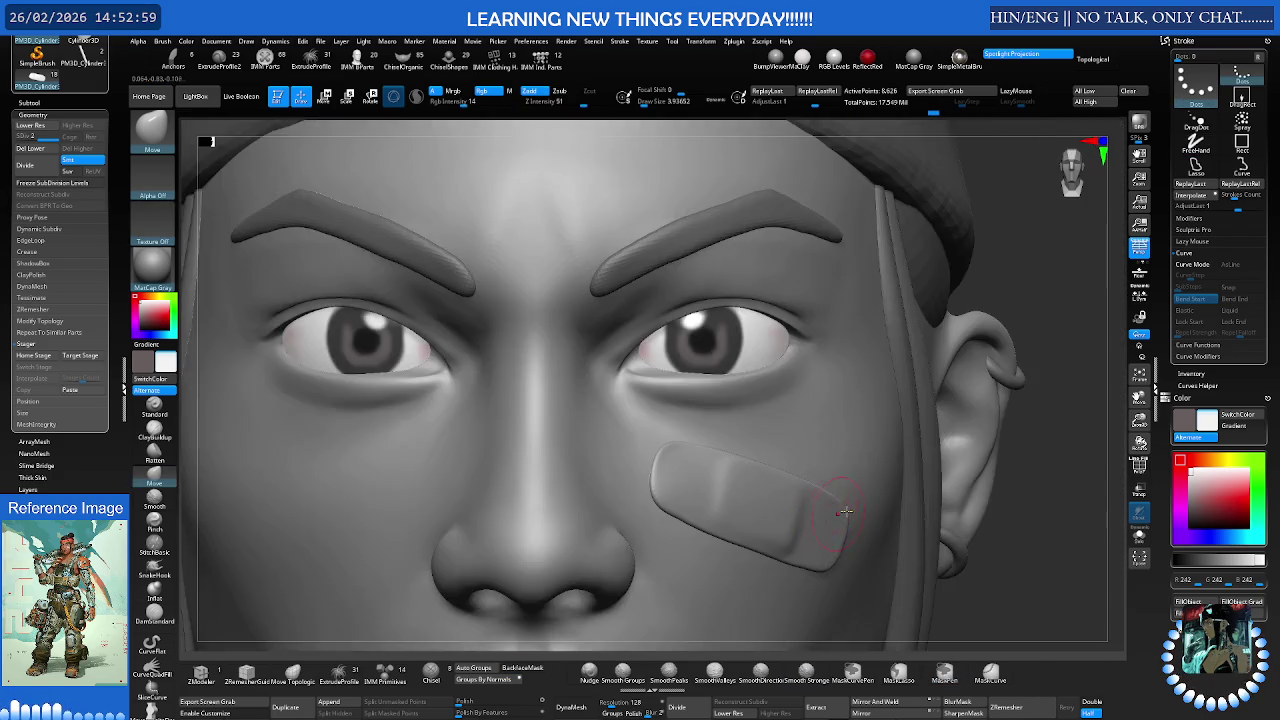
# - Zoom out, switch to the Move brush, and subdivide the chest mesh with Ctrl+D
pyautogui.press('f')
pyautogui.moveTo(845, 511)
pyautogui.mouseDown(button='right')
pyautogui.moveTo(847, 488)
pyautogui.moveTo(876, 490)
pyautogui.moveTo(721, 434)
pyautogui.moveTo(760, 440)
pyautogui.moveTo(720, 445)
pyautogui.moveTo(710, 530)
pyautogui.moveTo(725, 400)
pyautogui.mouseUp(button='right')
pyautogui.press('b')
pyautogui.press('m')
pyautogui.press('v')
pyautogui.hotkey('ctrl', 'd')
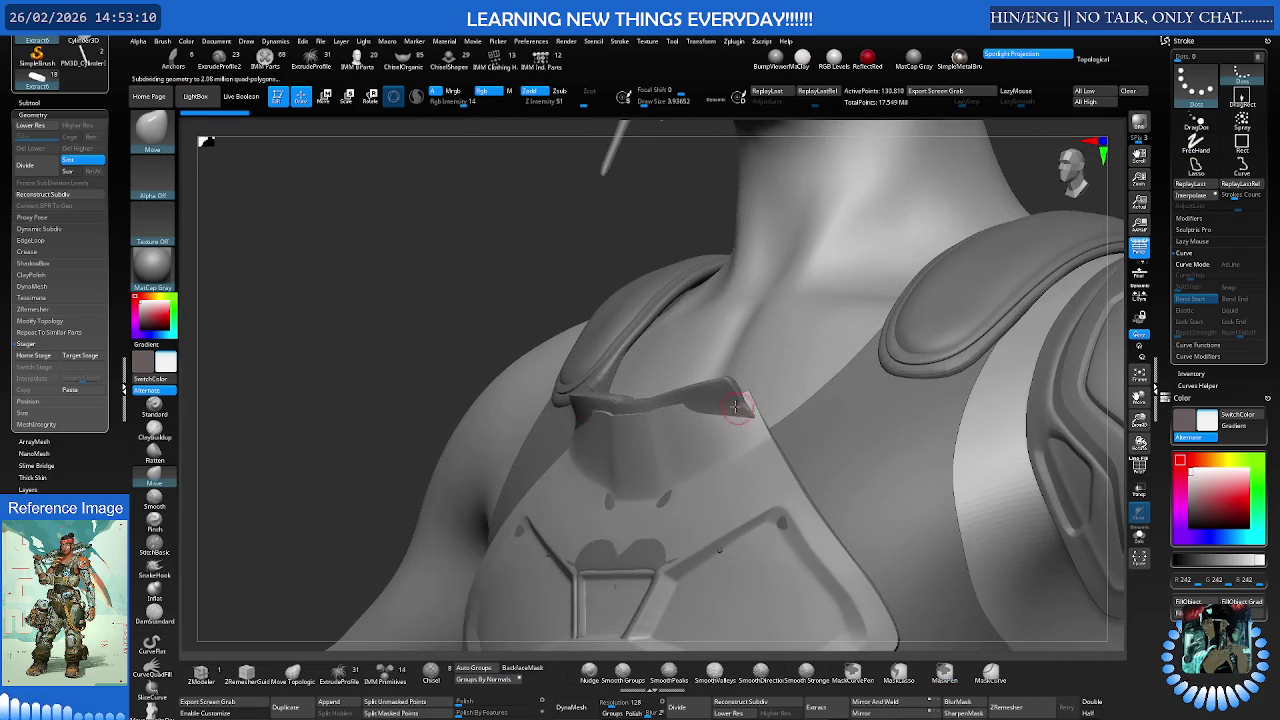
pyautogui.keyDown('alt'); pyautogui.click(725, 400); pyautogui.keyUp('alt')
# - Solo the chest plate for a front view, unsolo, return it to its detailed level, and zoom out
pyautogui.hotkey('ctrl', 'shift', 's')
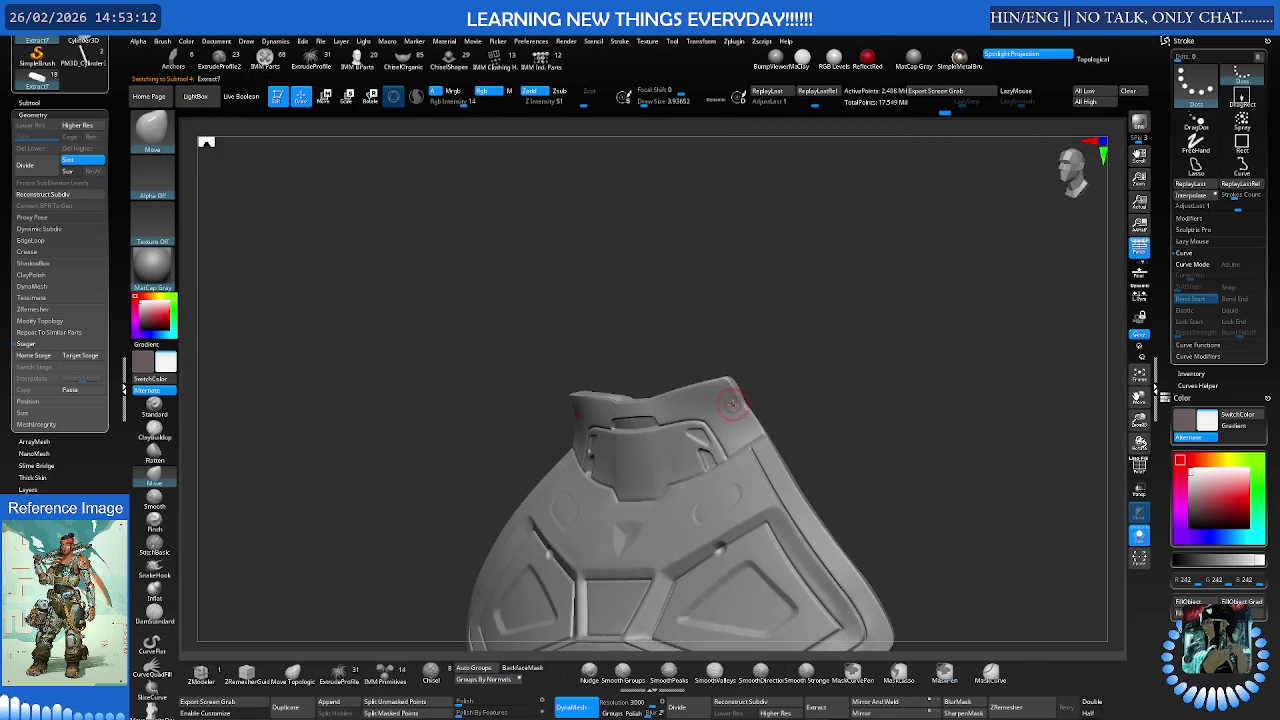
pyautogui.keyDown('shift'); pyautogui.moveTo(776, 402); pyautogui.dragTo(787, 416, button='right'); pyautogui.keyUp('shift')
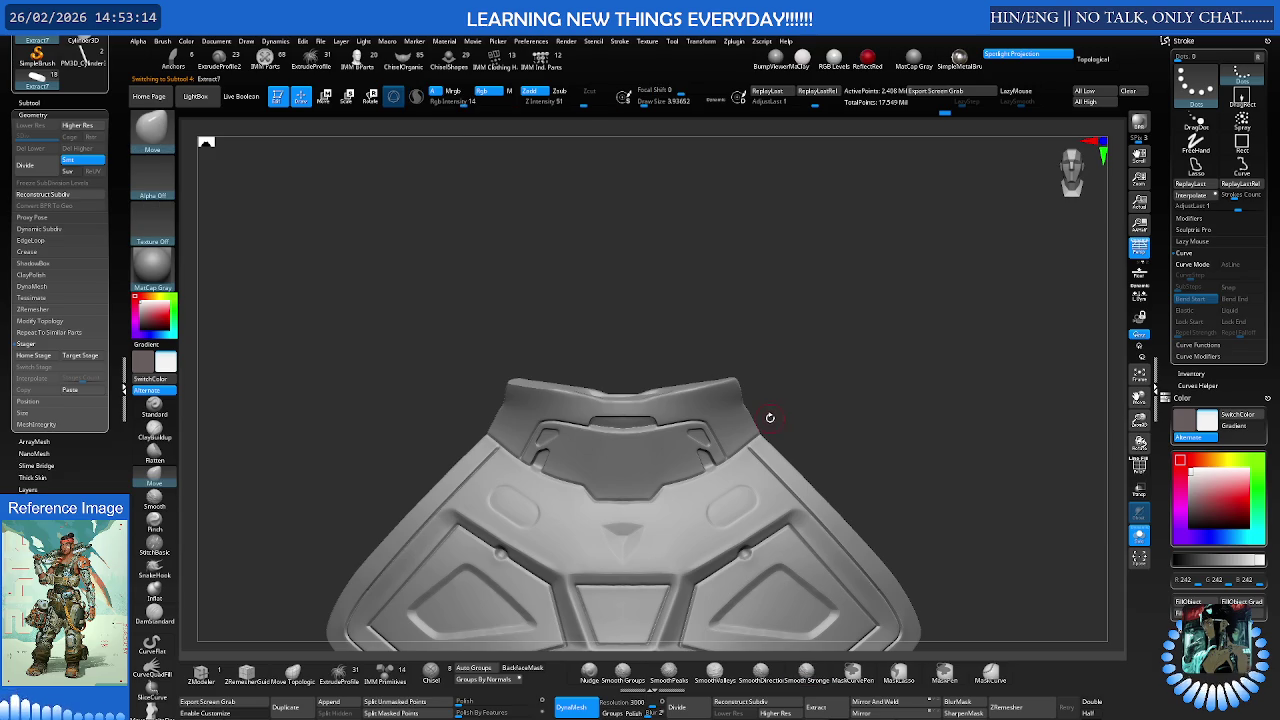
pyautogui.hotkey('ctrl', 'shift', 's')
pyautogui.hotkey('ctrl', 'd')
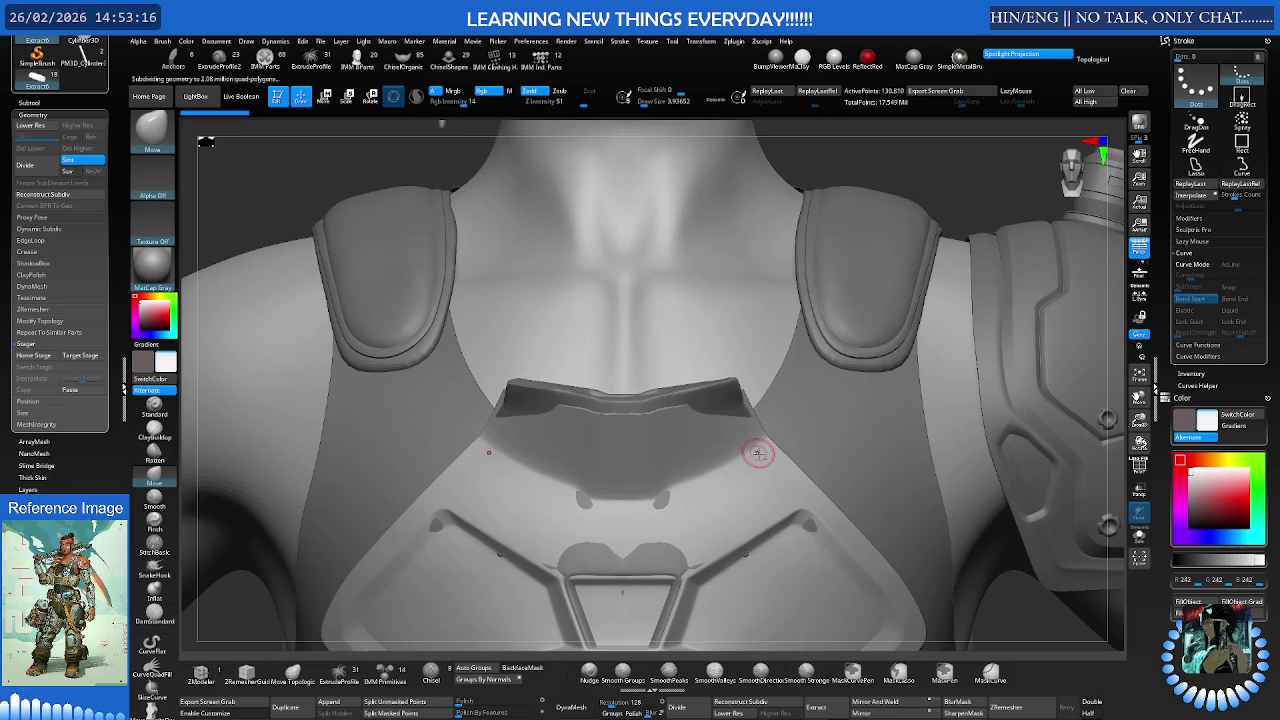
pyautogui.hotkey('ctrl', 'z')
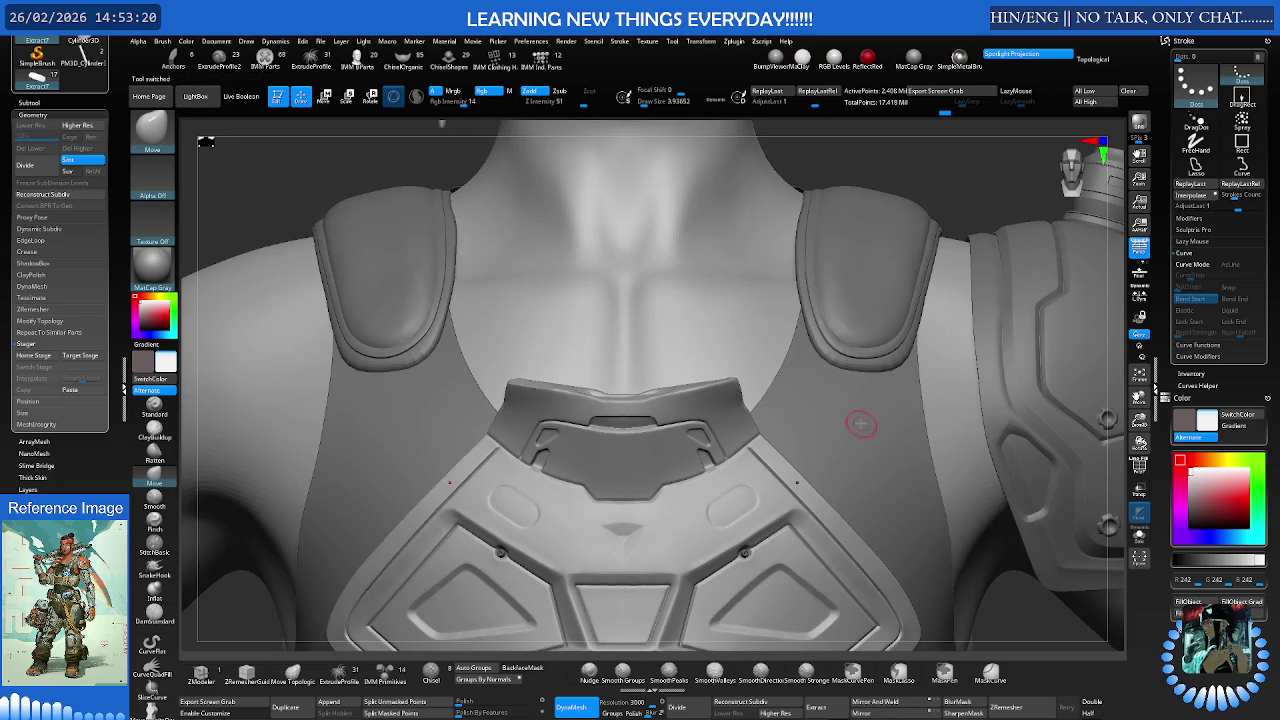
pyautogui.scroll(-5, 865, 427)
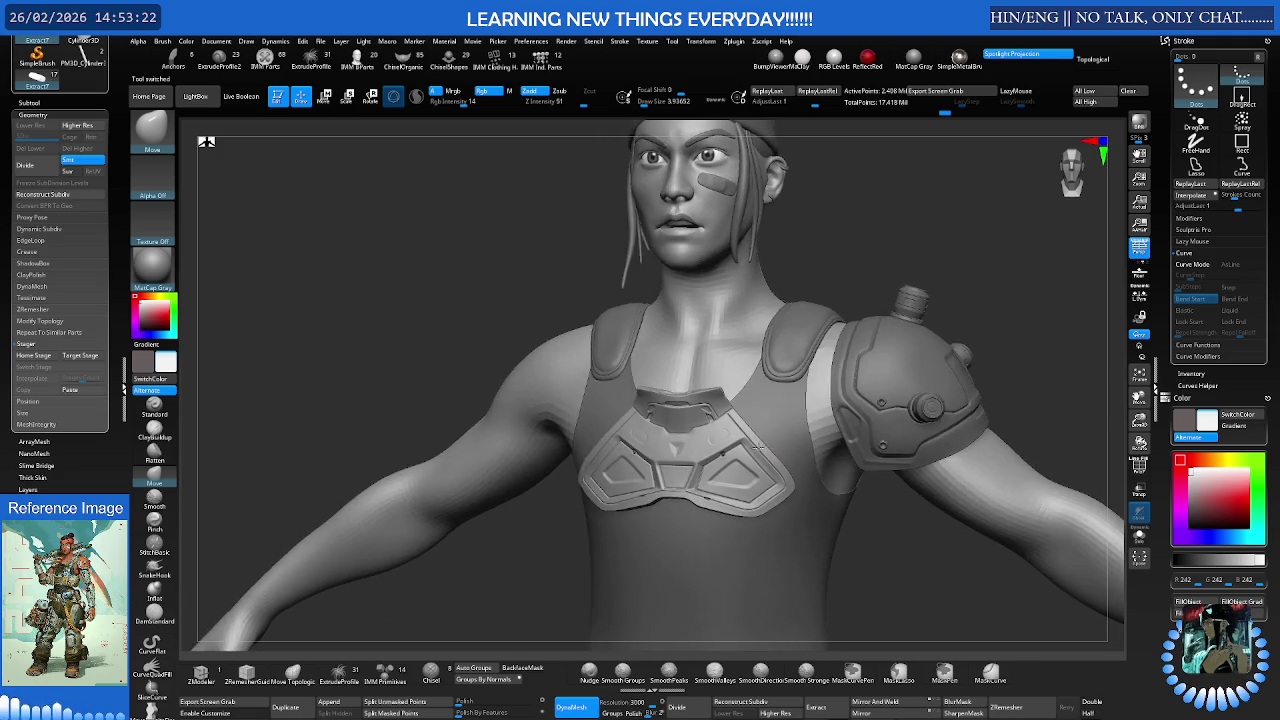
pyautogui.moveTo(757, 449)
pyautogui.keyDown('alt'); pyautogui.mouseDown(button='right')
pyautogui.moveTo(703, 430)
pyautogui.moveTo(776, 423)
pyautogui.mouseUp(button='right'); pyautogui.keyUp('alt')
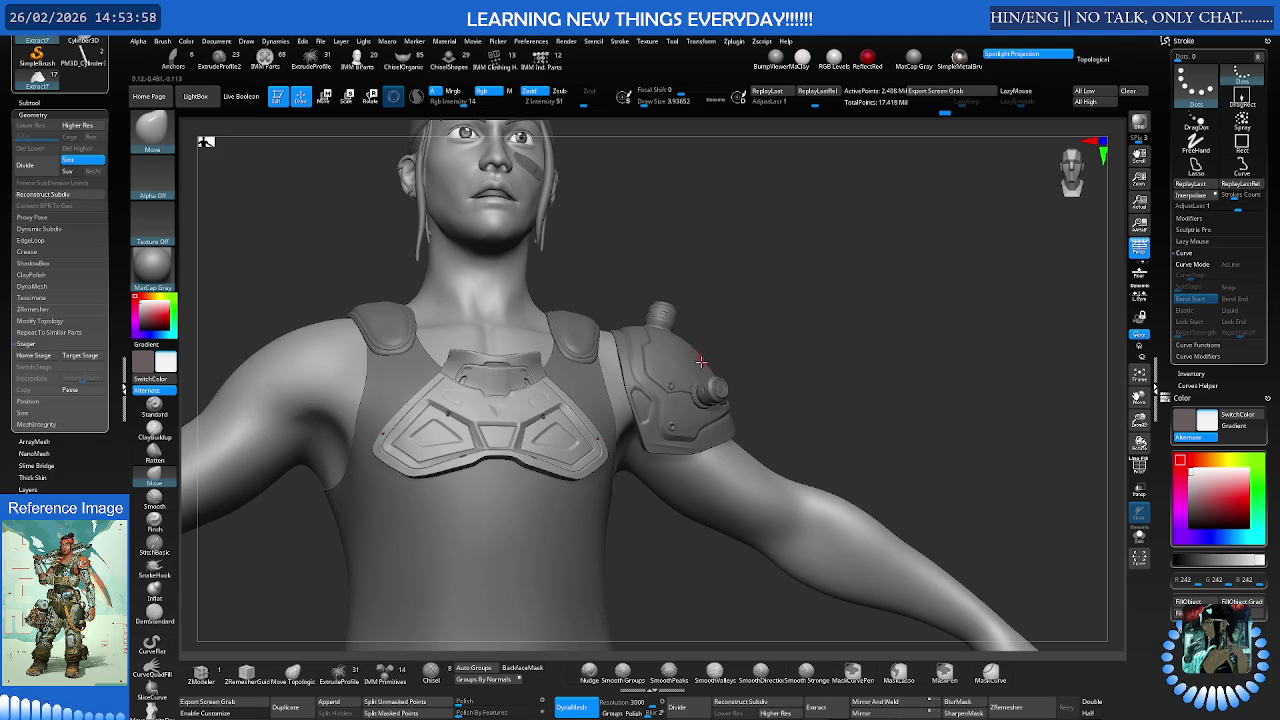
# - Zoom onto the face and make the head mesh Recovered_Tool the active subtool
pyautogui.keyDown('alt'); pyautogui.click(668, 374); pyautogui.keyUp('alt')
pyautogui.moveTo(668, 374); pyautogui.dragTo(725, 413, button='right')
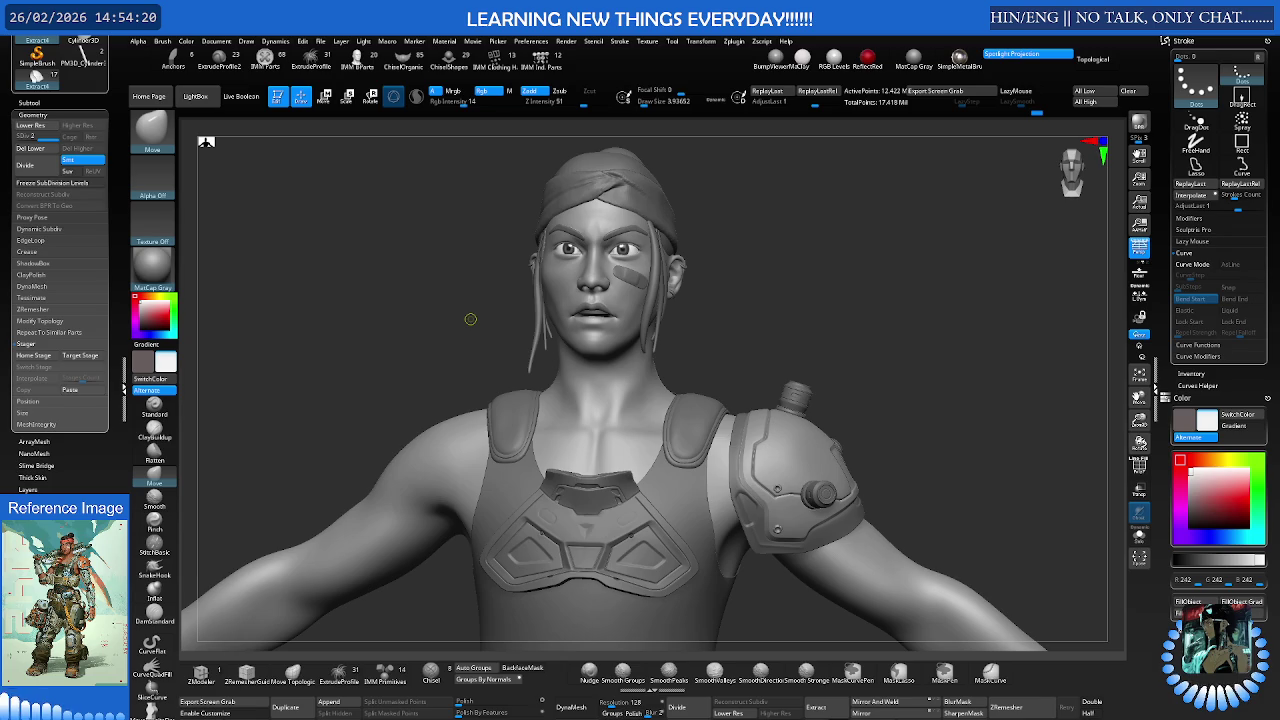
pyautogui.moveTo(622, 249)
pyautogui.mouseDown(button='right')
pyautogui.moveTo(700, 420)
pyautogui.moveTo(751, 377)
pyautogui.moveTo(666, 374)
pyautogui.moveTo(614, 294)
pyautogui.mouseUp(button='right')
pyautogui.keyDown('alt'); pyautogui.click(575, 232); pyautogui.keyUp('alt')
pyautogui.moveTo(575, 232)
pyautogui.keyDown('ctrl'); pyautogui.mouseDown(button='right')
pyautogui.moveTo(646, 357)
pyautogui.moveTo(623, 337)
pyautogui.moveTo(658, 310)
pyautogui.moveTo(644, 257)
pyautogui.moveTo(632, 307)
pyautogui.moveTo(690, 358)
pyautogui.moveTo(400, 543)
pyautogui.mouseUp(button='right'); pyautogui.keyUp('ctrl')
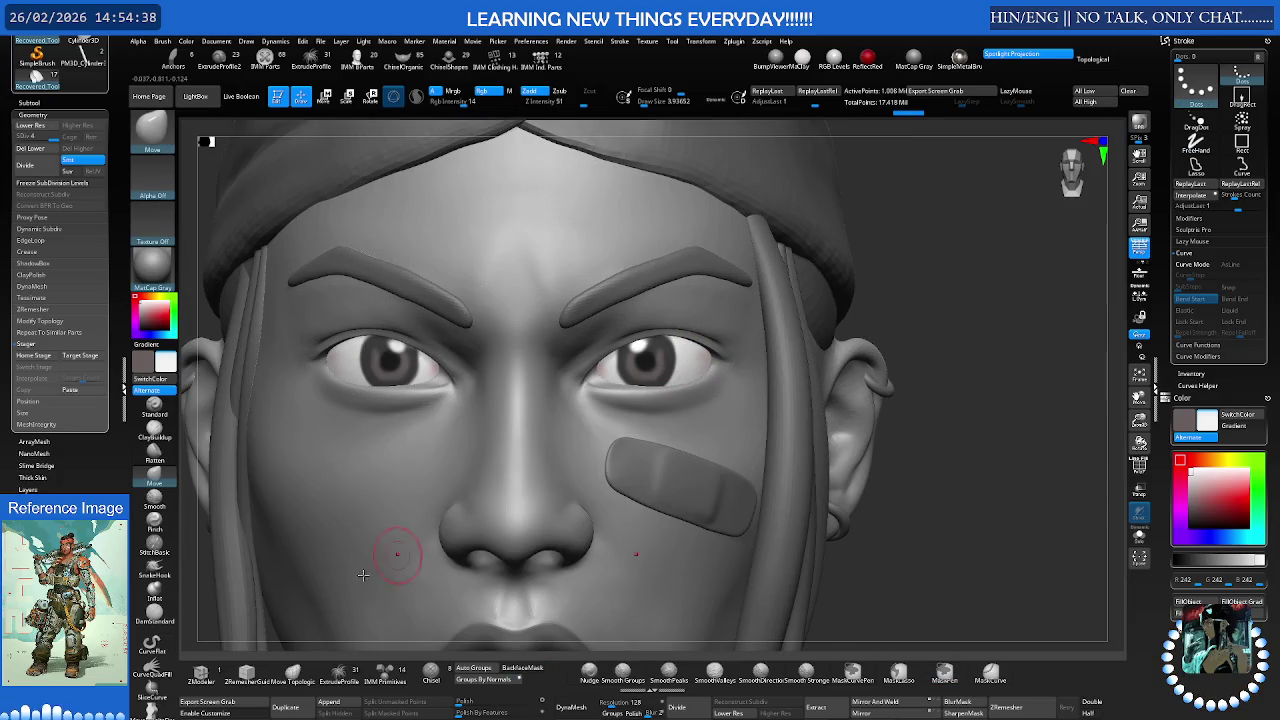
pyautogui.click(332, 702)
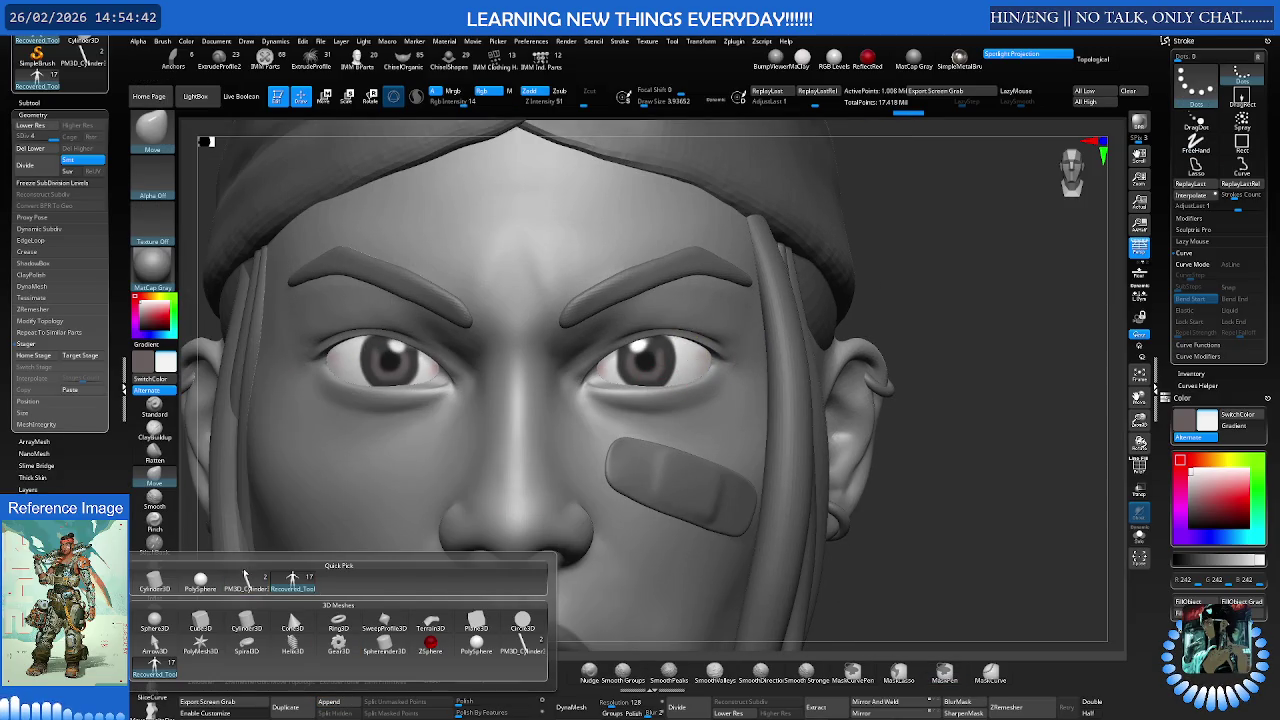
# - Shrink the brush and mask a thin strip across the forehead with MaskPen
pyautogui.moveTo(540, 420); pyautogui.dragTo(636, 342, button='right')
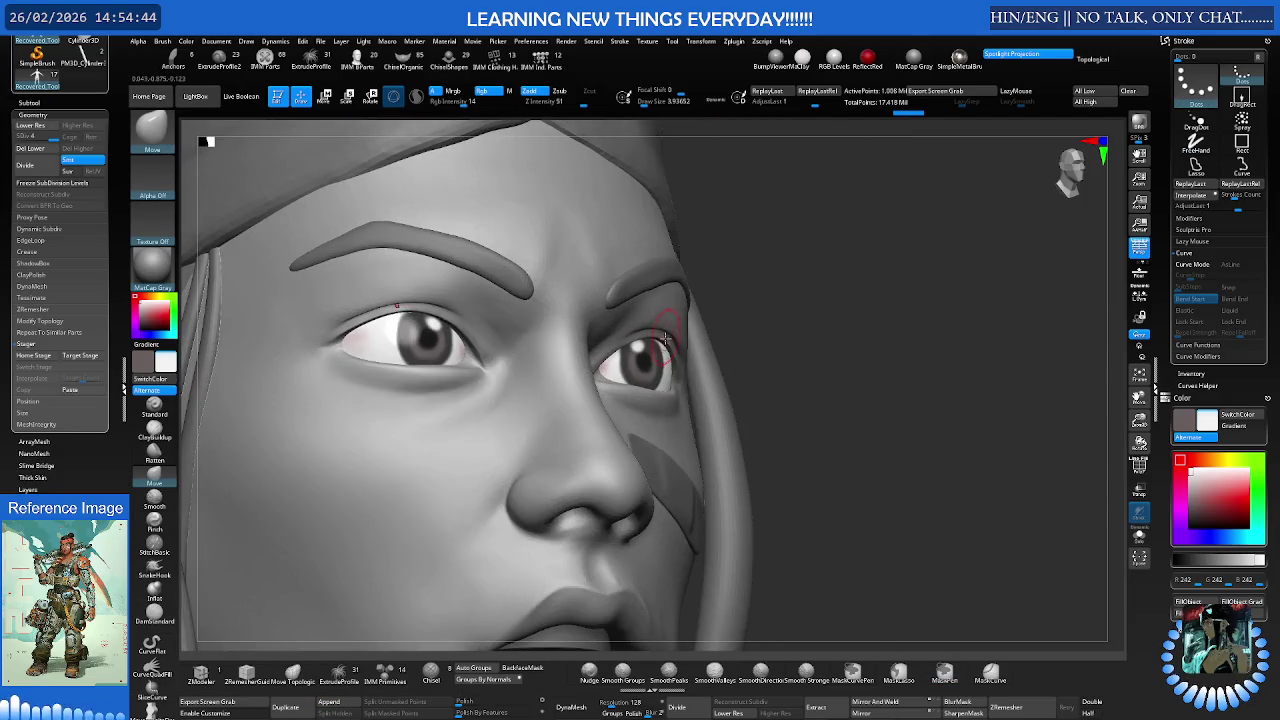
pyautogui.scroll(3, 640, 345)
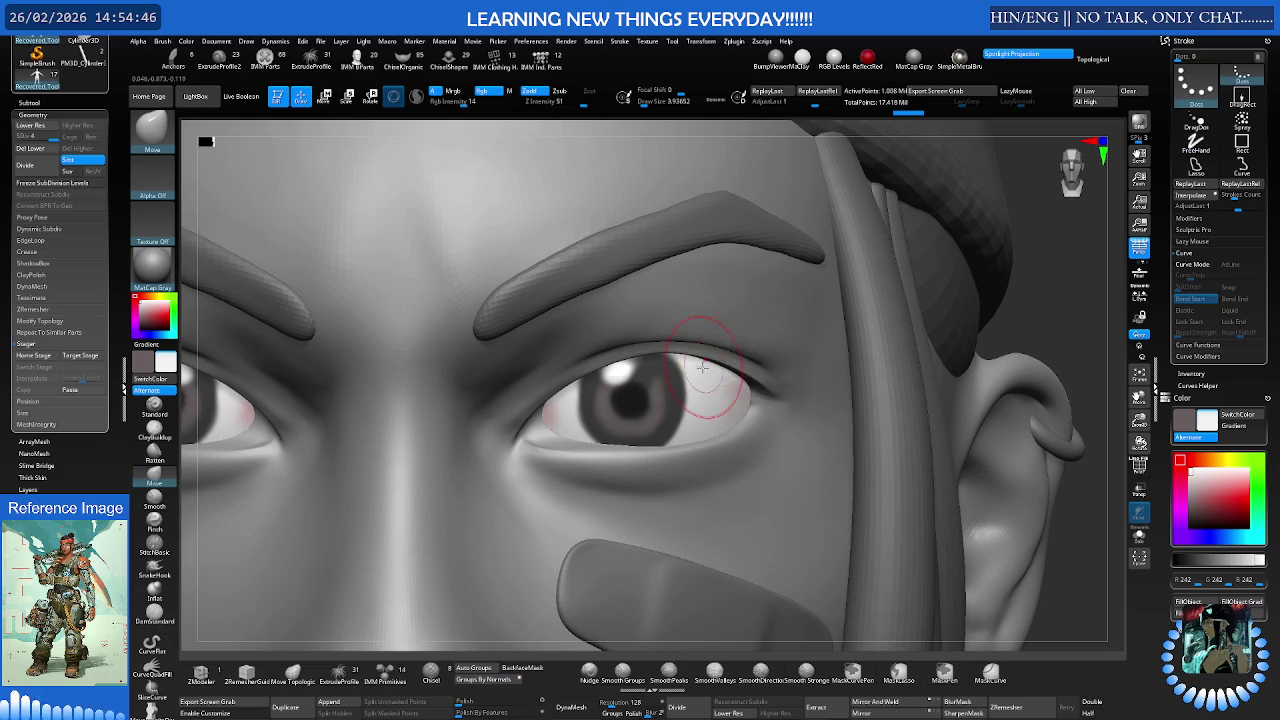
pyautogui.press('s')
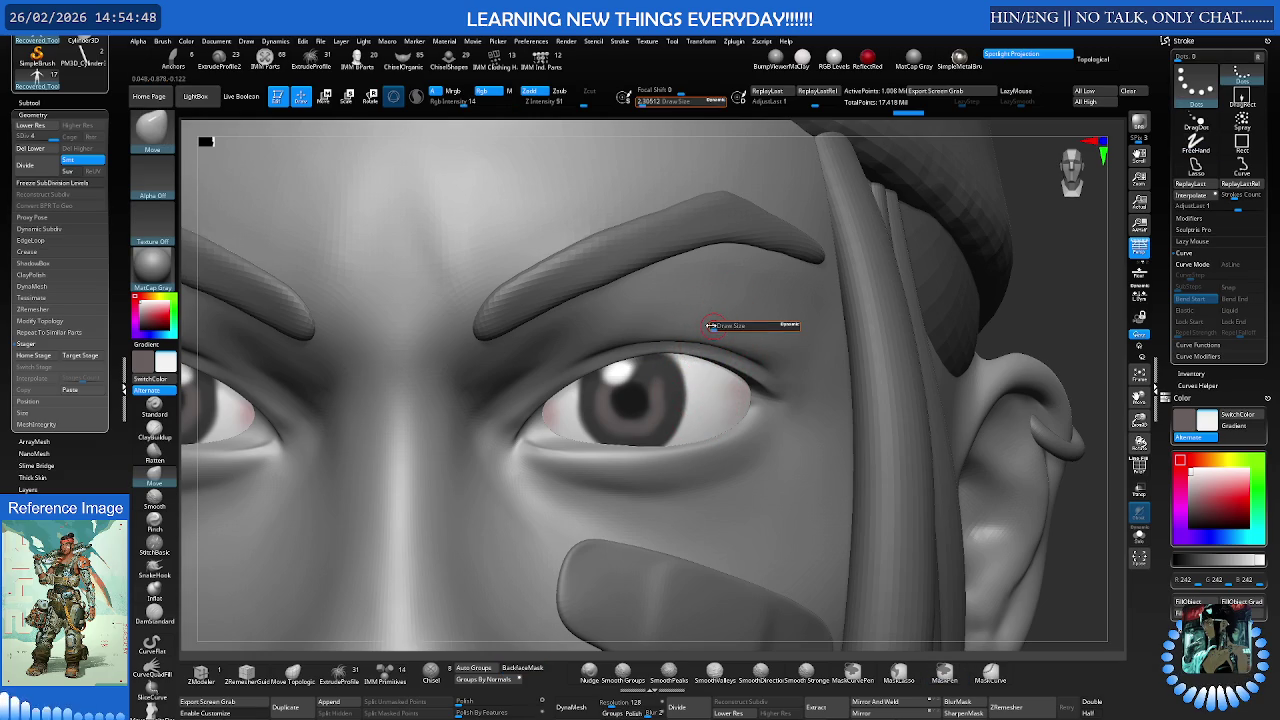
pyautogui.keyDown('alt'); pyautogui.moveTo(677, 251); pyautogui.dragTo(969, 457, button='right'); pyautogui.keyUp('alt')
pyautogui.moveTo(598, 270)
pyautogui.keyDown('ctrl'); pyautogui.mouseDown()
pyautogui.moveTo(646, 270)
pyautogui.moveTo(594, 259)
pyautogui.moveTo(609, 275)
pyautogui.moveTo(743, 278)
pyautogui.mouseUp(); pyautogui.keyUp('ctrl')
# - Extract the masked strip as a new piece and show it alone with Solo
pyautogui.press('b')
pyautogui.press('m')
pyautogui.press('v')
pyautogui.moveTo(697, 283)
pyautogui.keyDown('ctrl'); pyautogui.mouseDown(button='right')
pyautogui.moveTo(677, 363)
pyautogui.moveTo(766, 560)
pyautogui.mouseUp(button='right'); pyautogui.keyUp('ctrl')
pyautogui.click(828, 713)
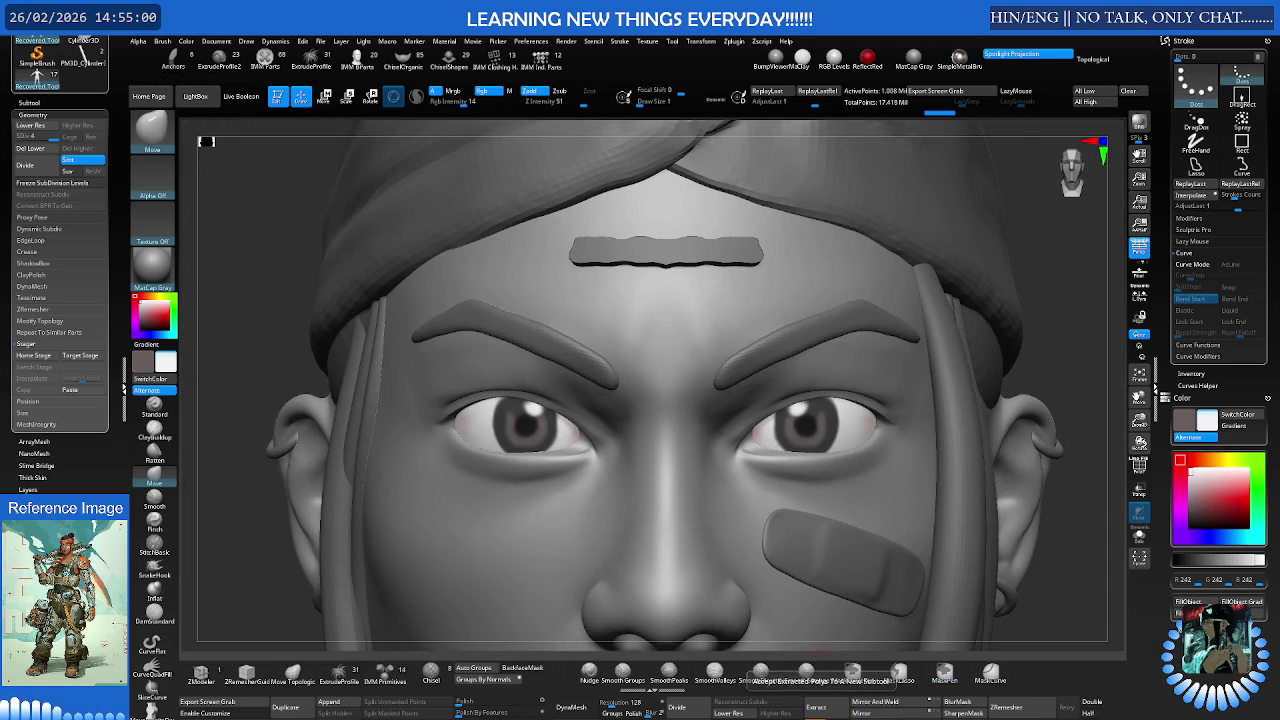
pyautogui.hotkey('alt', 's')
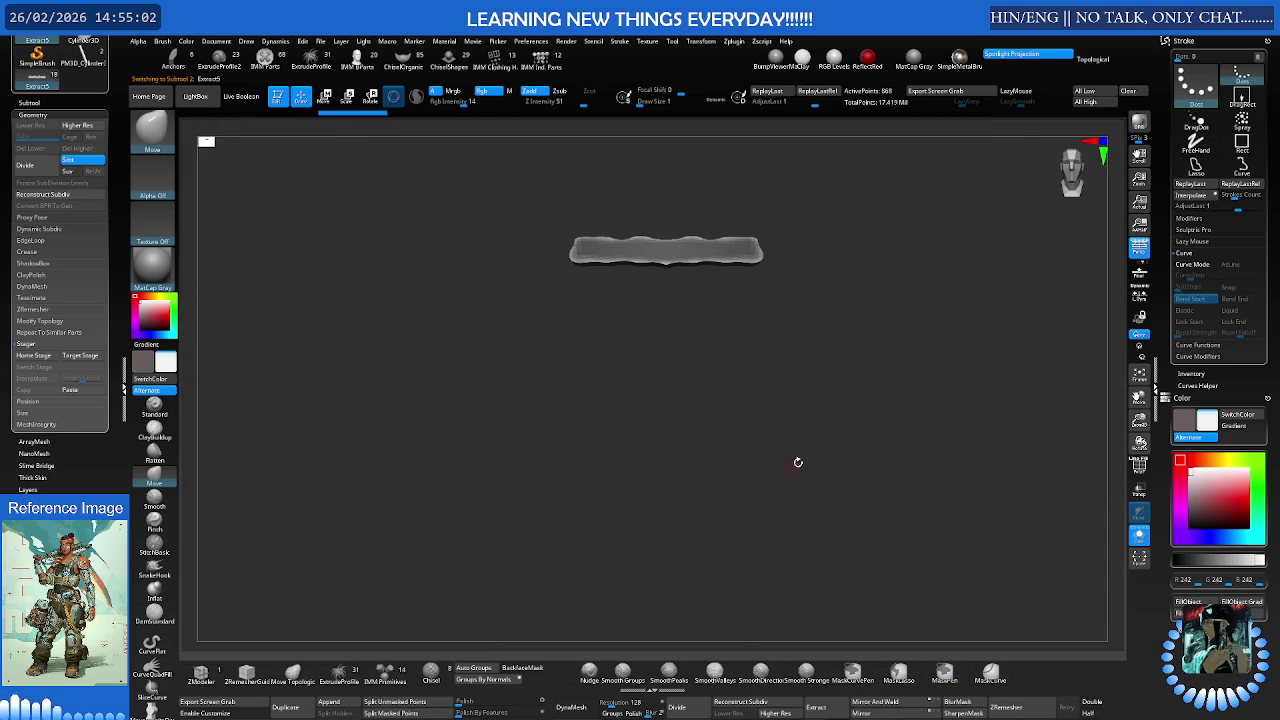
# - Remesh the extracted band into an even quad grid and display its PolyF wireframe
pyautogui.click(1034, 707)
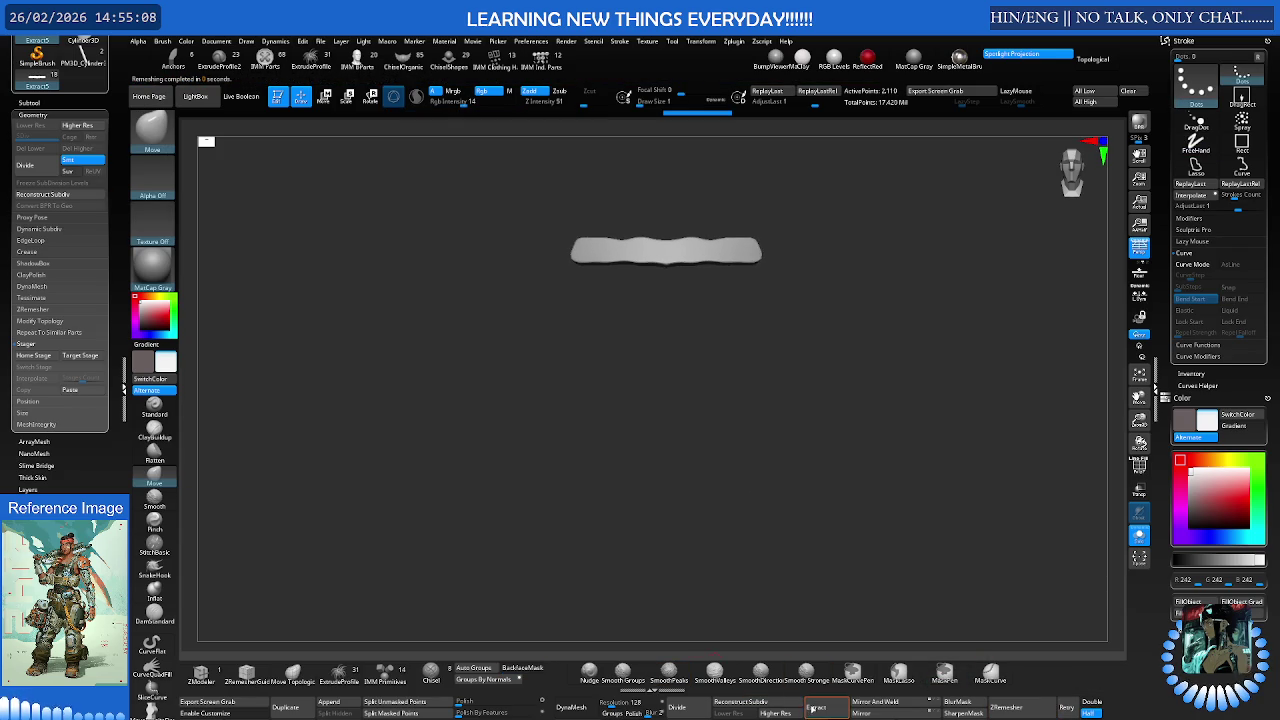
pyautogui.moveTo(489, 701); pyautogui.dragTo(481, 701)
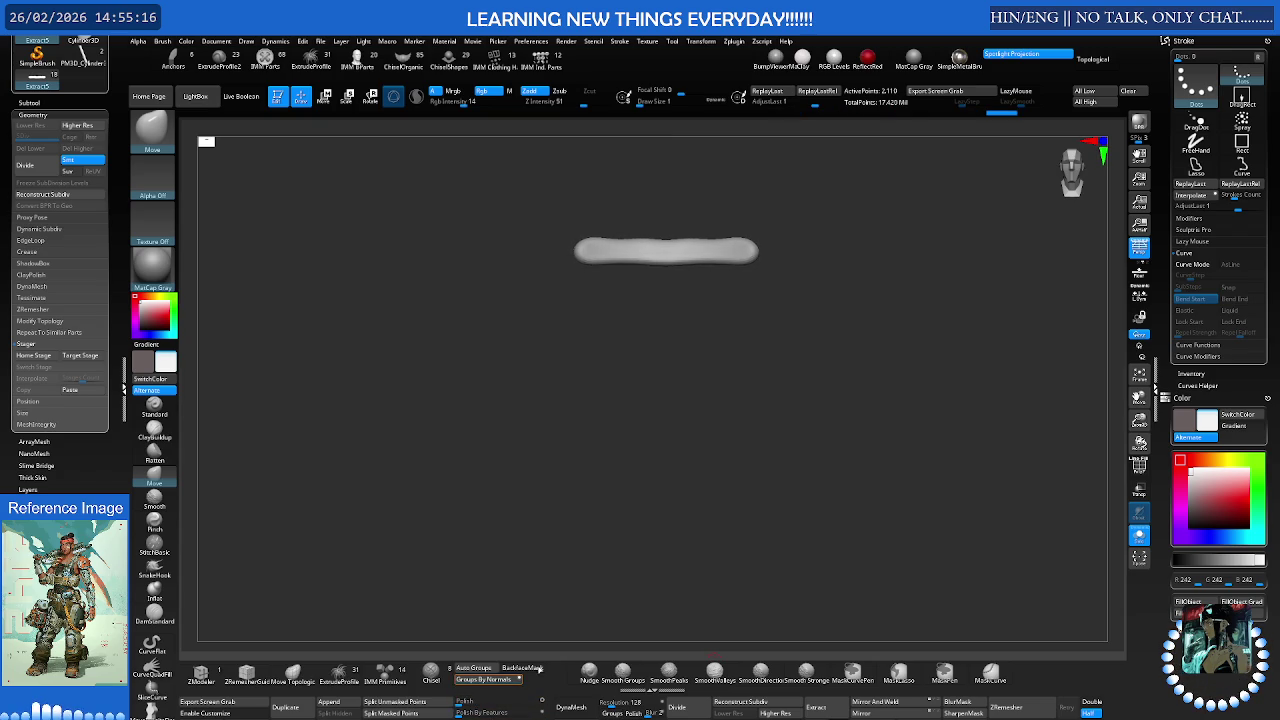
pyautogui.click(1006, 707)
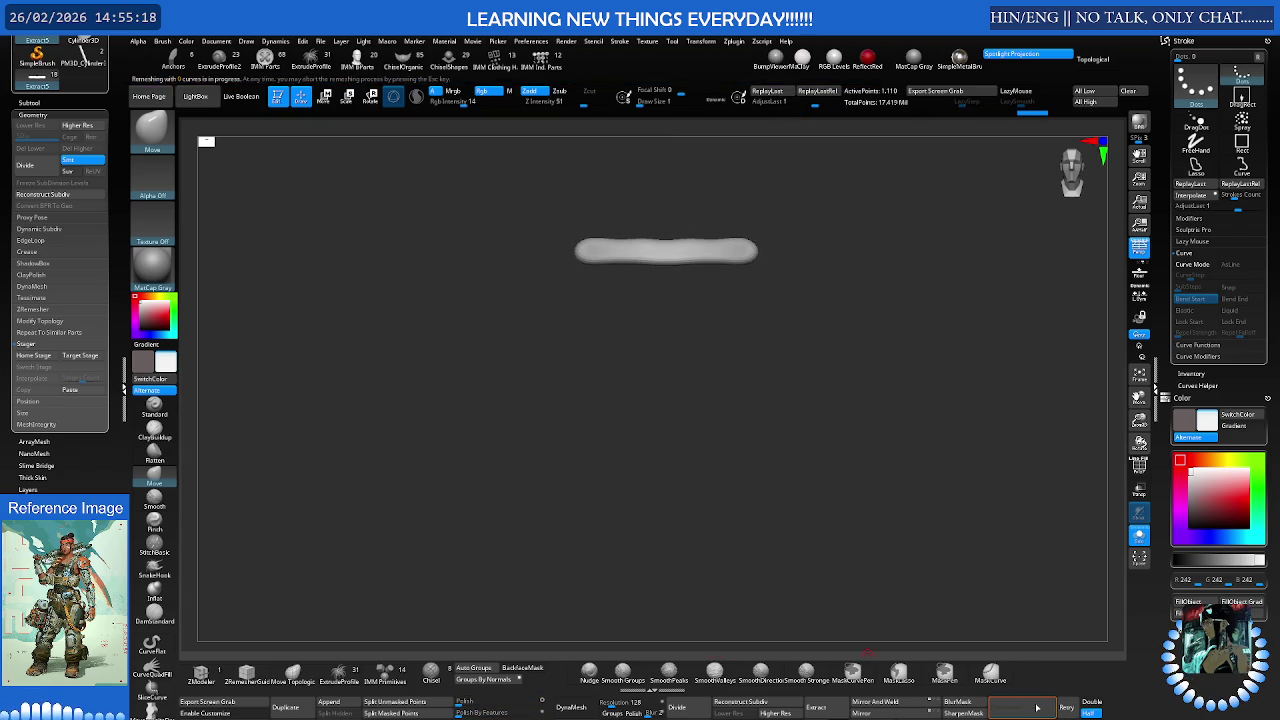
pyautogui.scroll(2, 731, 337)
pyautogui.scroll(2, 731, 337)
pyautogui.hotkey('shift', 'f')
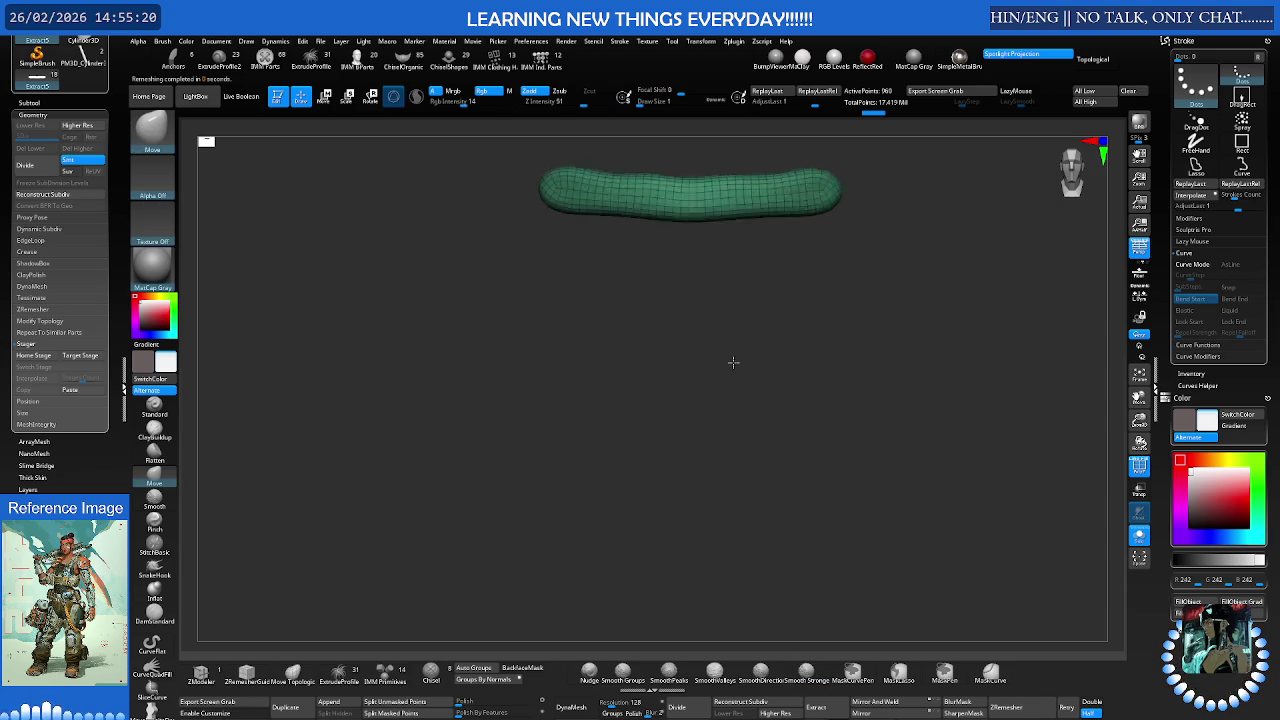
pyautogui.scroll(3, 714, 377)
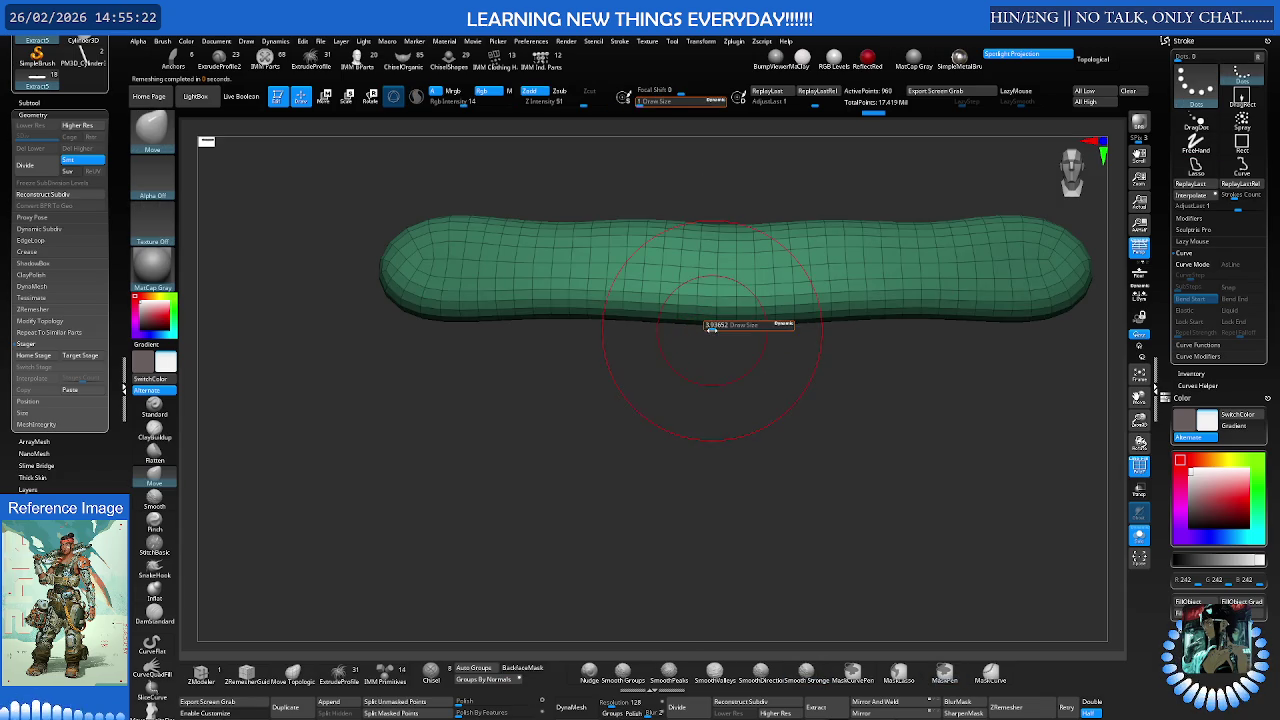
# - Raise Draw Size to about 3.82 and polish the strip to round its ends
pyautogui.press('s')
pyautogui.moveTo(674, 412); pyautogui.dragTo(692, 412)
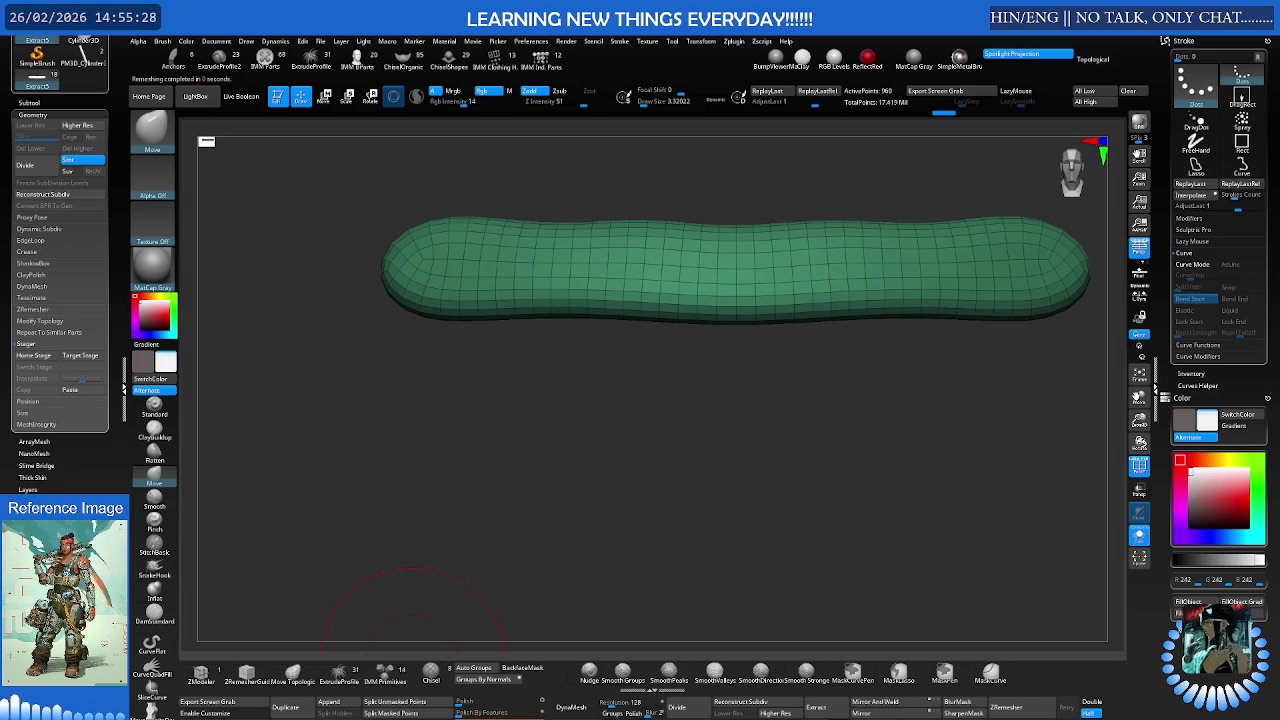
pyautogui.moveTo(462, 701); pyautogui.dragTo(491, 700)
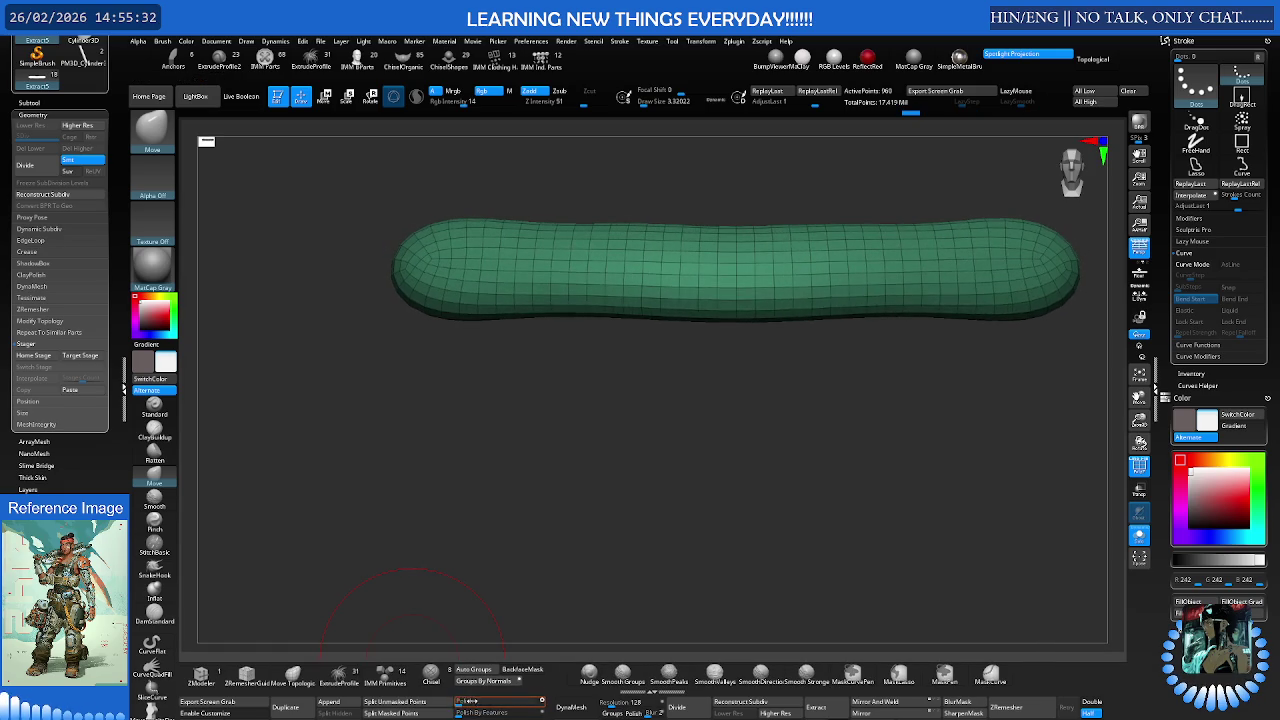
pyautogui.moveTo(620, 560)
pyautogui.keyDown('alt'); pyautogui.mouseDown()
pyautogui.moveTo(663, 494)
pyautogui.moveTo(721, 320)
pyautogui.mouseUp(); pyautogui.keyUp('alt')
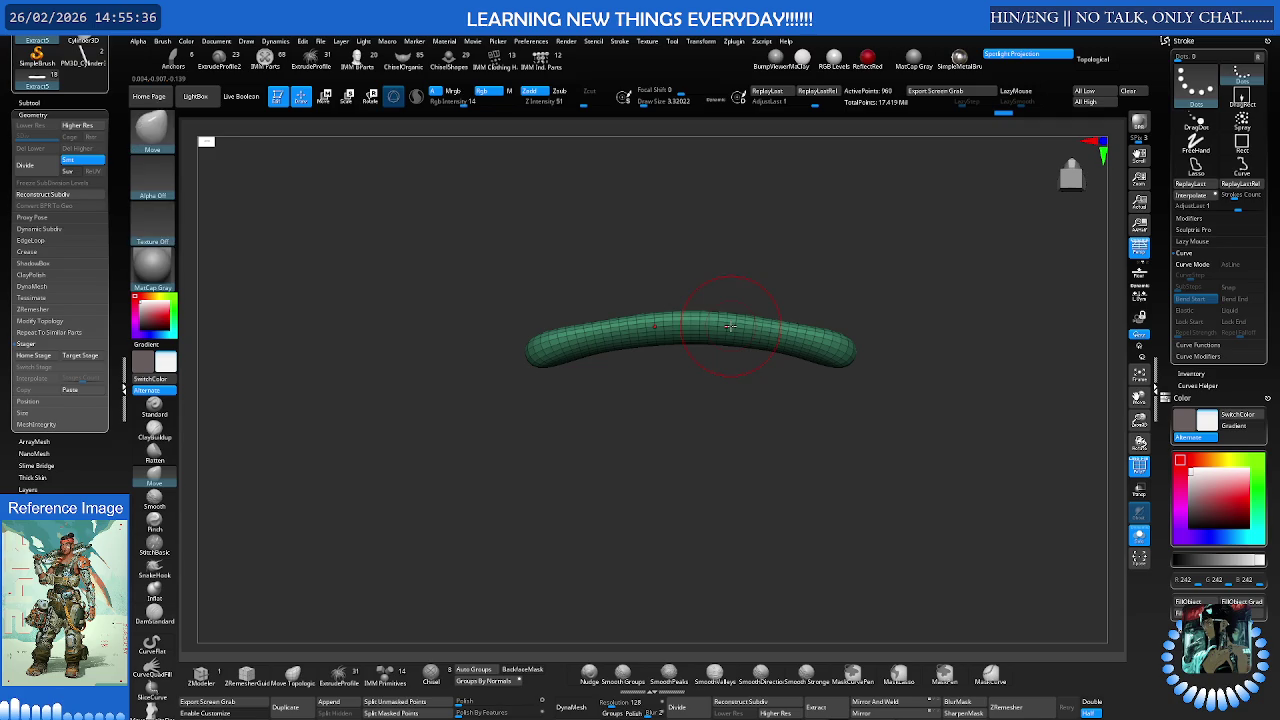
# - Flatten the strip slightly in Z with Transpose Scale
pyautogui.press('e')
pyautogui.press('y')
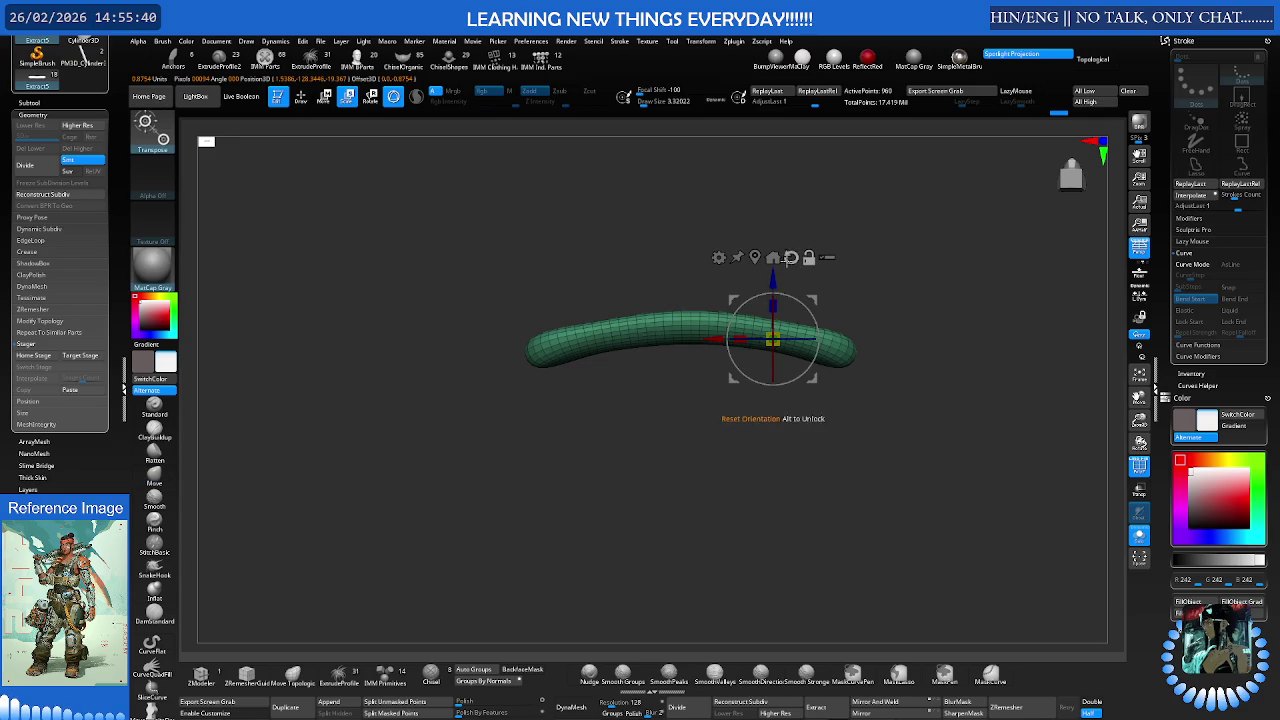
pyautogui.click(690, 335)
pyautogui.moveTo(692, 303); pyautogui.dragTo(700, 365)
pyautogui.press('q')
# - Lightly smooth the strip with the Move brush set, and tuck its tip's lower edge down
pyautogui.press('b')
pyautogui.press('m')
pyautogui.press('v')
pyautogui.press('s')
pyautogui.scroll(3, 640, 345)
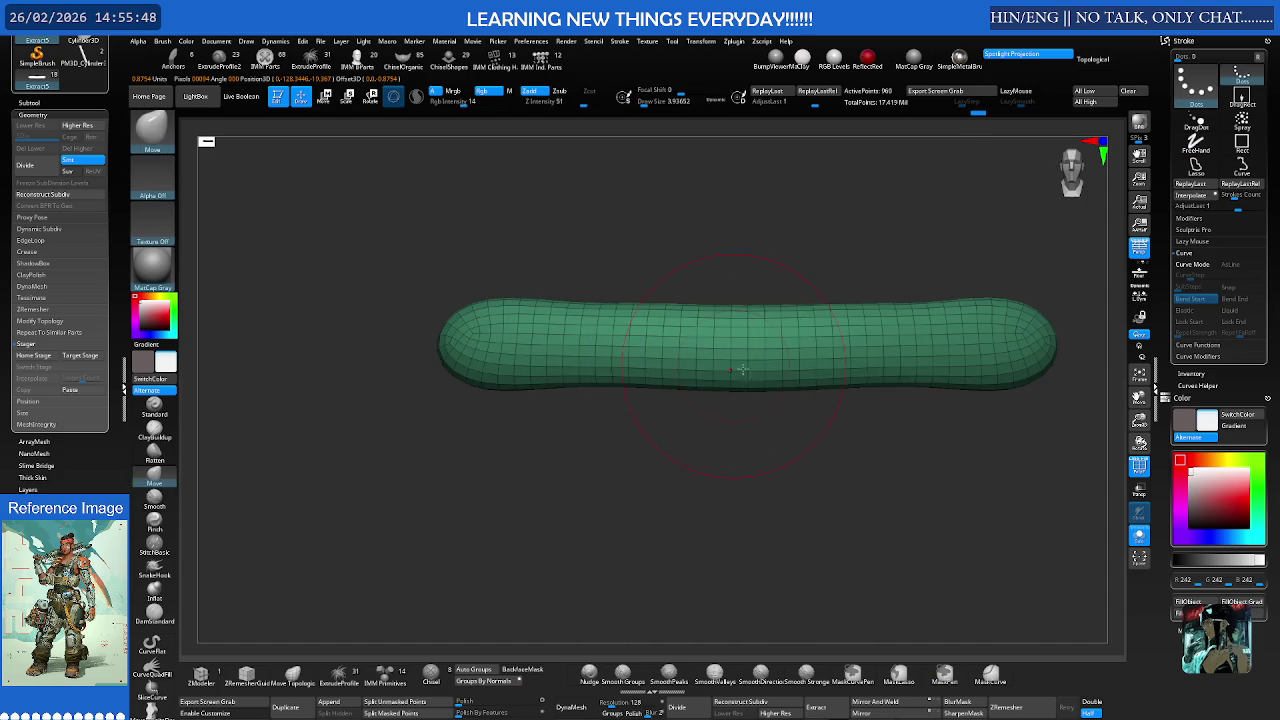
pyautogui.press('shift')
pyautogui.keyDown('shift'); pyautogui.moveTo(692, 316); pyautogui.dragTo(500, 320); pyautogui.keyUp('shift')
pyautogui.moveTo(700, 380)
pyautogui.keyDown('alt'); pyautogui.mouseDown()
pyautogui.moveTo(797, 373)
pyautogui.moveTo(880, 412)
pyautogui.moveTo(857, 452)
pyautogui.moveTo(812, 449)
pyautogui.mouseUp(); pyautogui.keyUp('alt')
pyautogui.press('s')
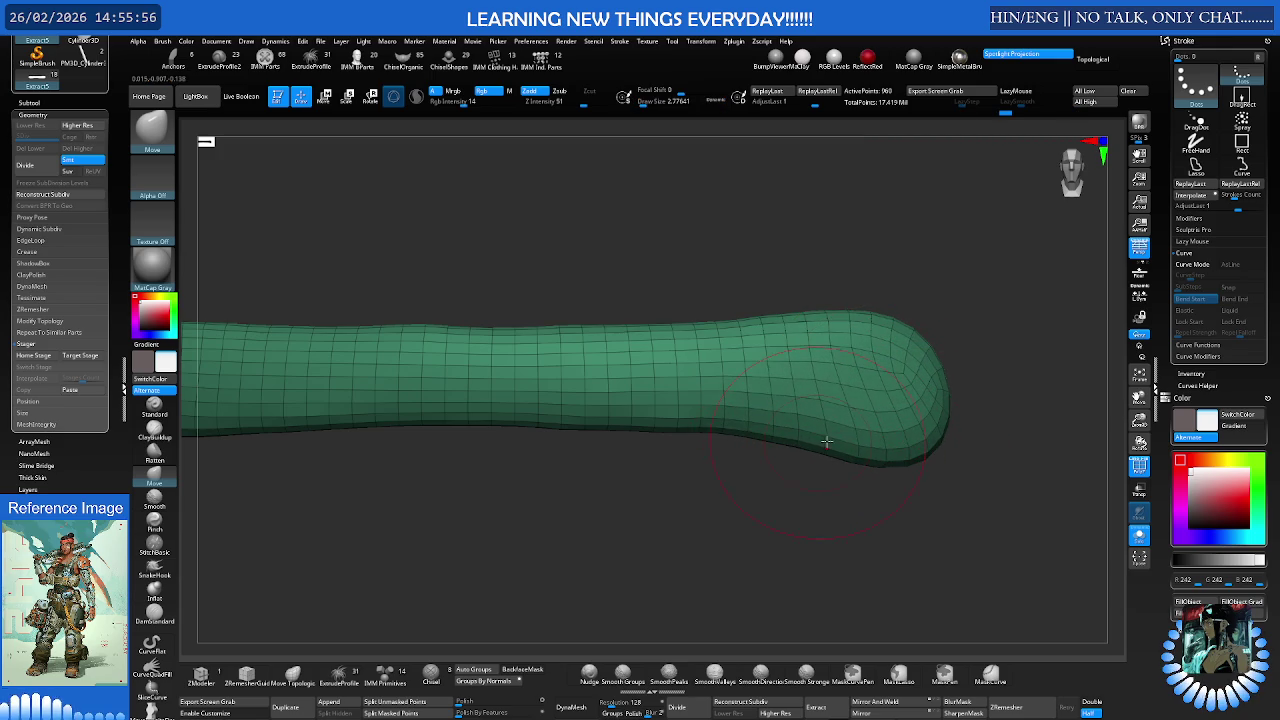
pyautogui.moveTo(936, 381)
pyautogui.mouseDown()
pyautogui.moveTo(897, 337)
pyautogui.moveTo(882, 353)
pyautogui.moveTo(941, 438)
pyautogui.moveTo(894, 457)
pyautogui.moveTo(965, 408)
pyautogui.moveTo(926, 421)
pyautogui.moveTo(932, 392)
pyautogui.moveTo(883, 466)
pyautogui.mouseUp()
# - Smooth the strip's underside near the tip, flatten its top, and smooth its left end
pyautogui.press('s')
pyautogui.press('s')
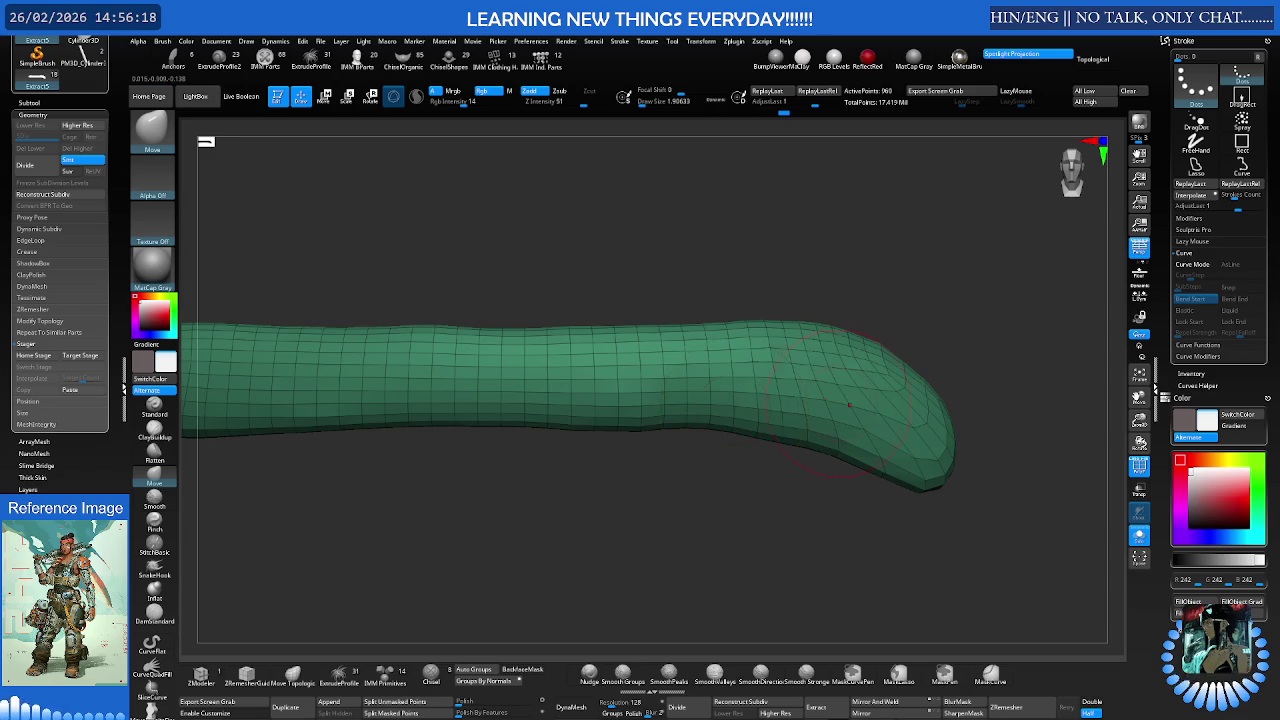
pyautogui.press('space')
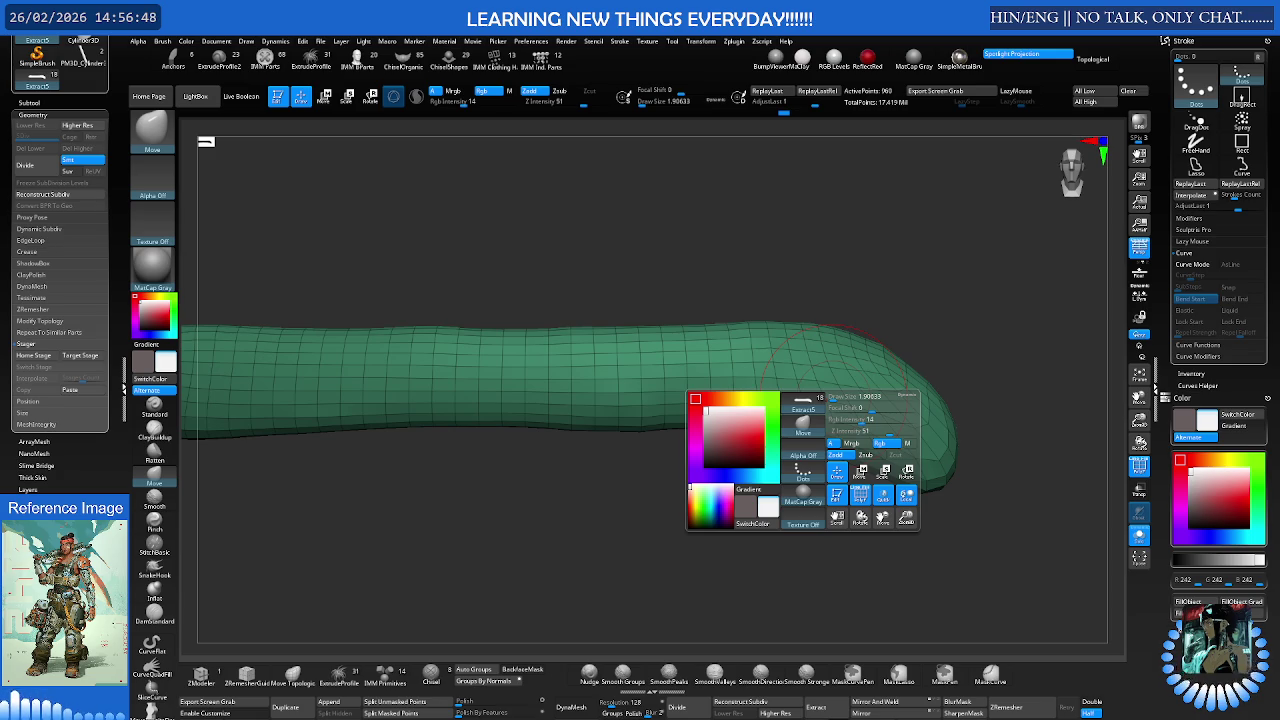
pyautogui.keyDown('shift'); pyautogui.moveTo(560, 425); pyautogui.dragTo(676, 430); pyautogui.keyUp('shift')
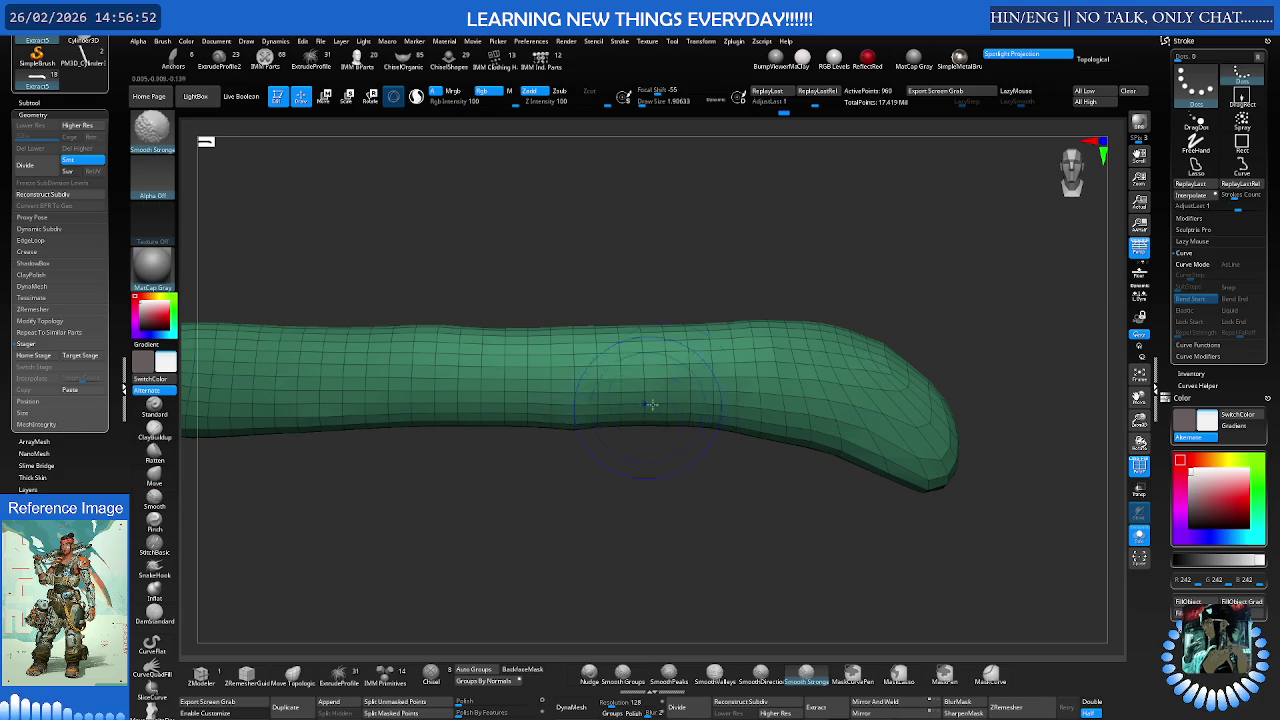
pyautogui.press('s')
pyautogui.scroll(-4, 668, 420)
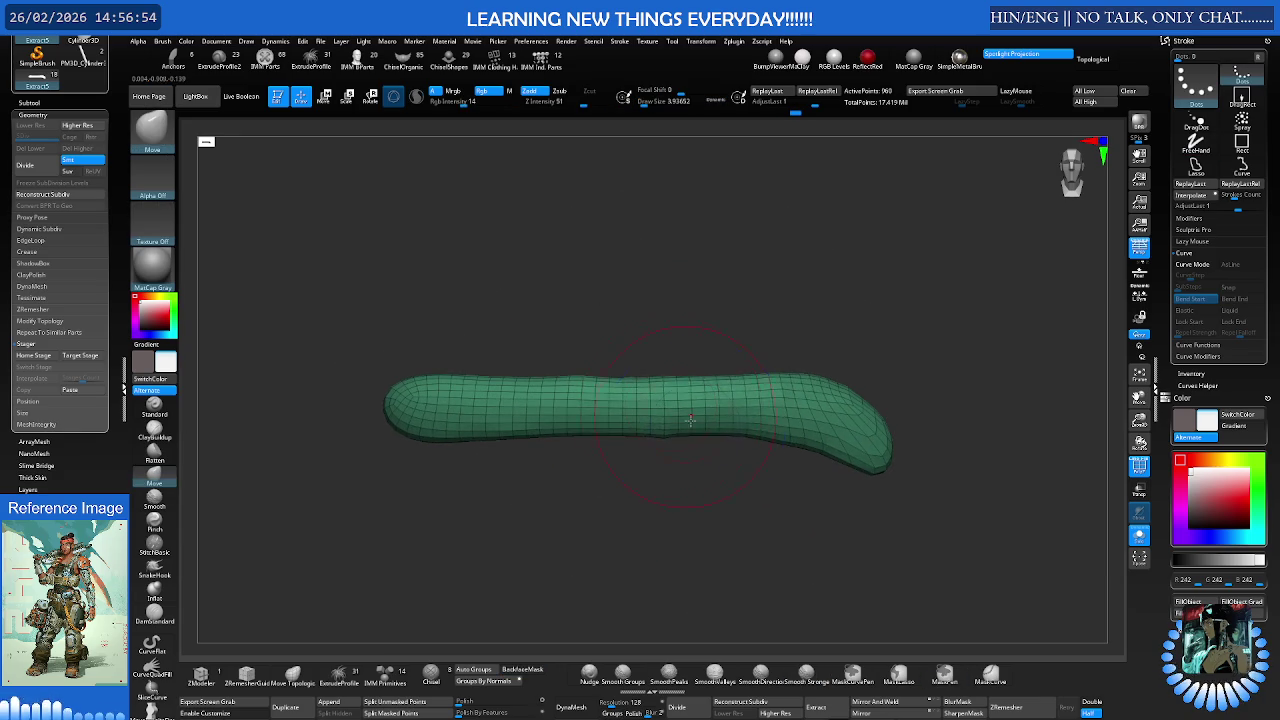
pyautogui.keyDown('alt'); pyautogui.moveTo(668, 432); pyautogui.dragTo(738, 432, button='right'); pyautogui.keyUp('alt')
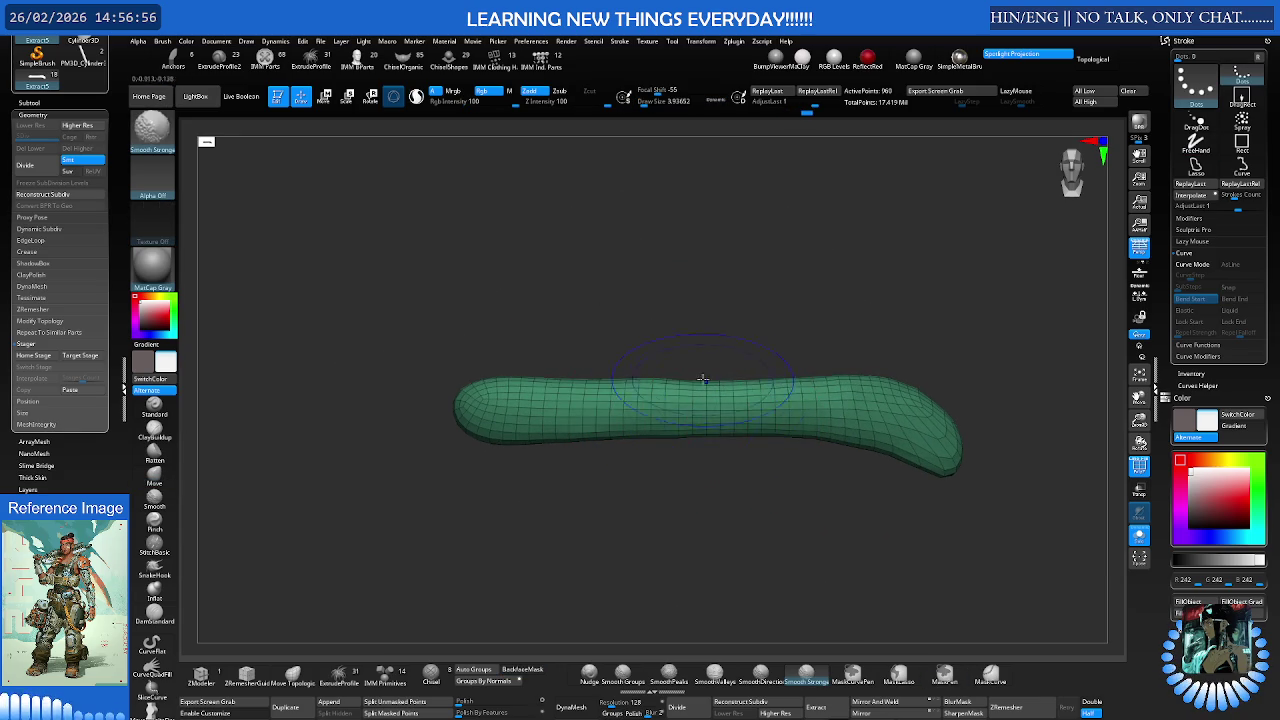
pyautogui.moveTo(668, 372); pyautogui.dragTo(468, 392)
pyautogui.moveTo(558, 398)
pyautogui.mouseDown()
pyautogui.moveTo(517, 449)
pyautogui.moveTo(581, 387)
pyautogui.moveTo(786, 383)
pyautogui.moveTo(762, 376)
pyautogui.moveTo(766, 401)
pyautogui.mouseUp()
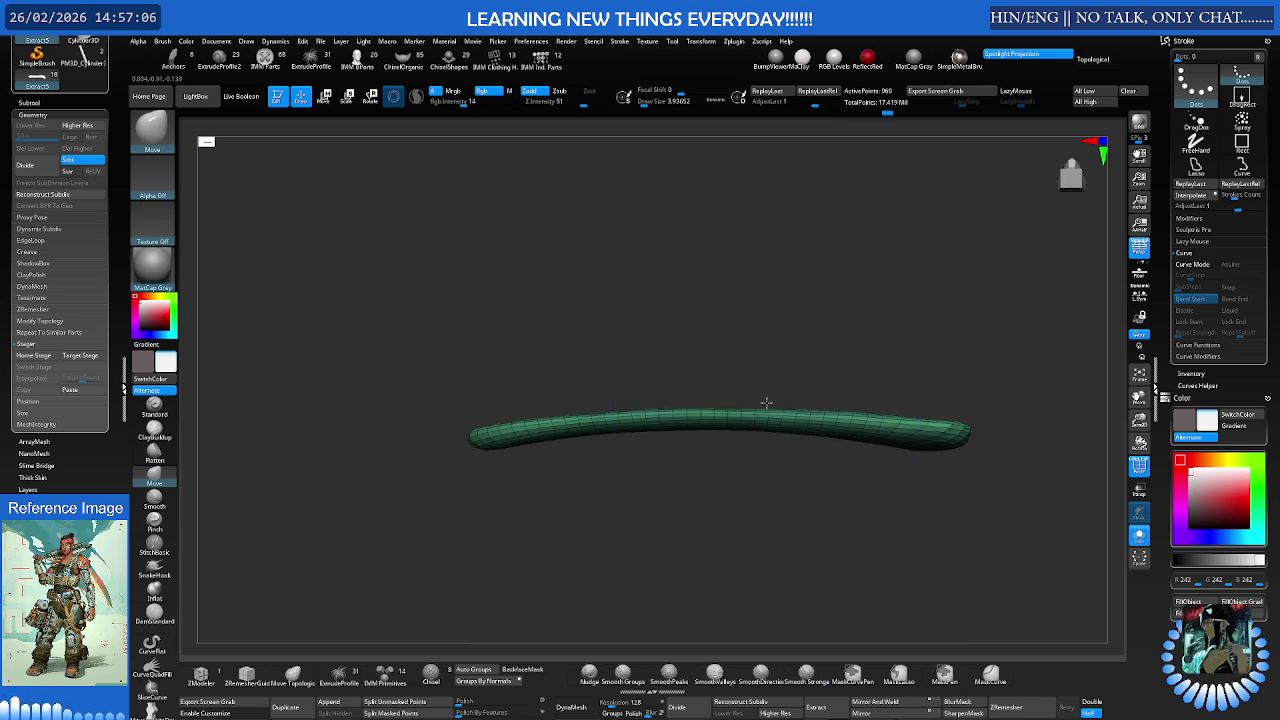
# - Rotate the strip a quarter turn with the transform gizmo and isolate it from other parts
pyautogui.press('e')
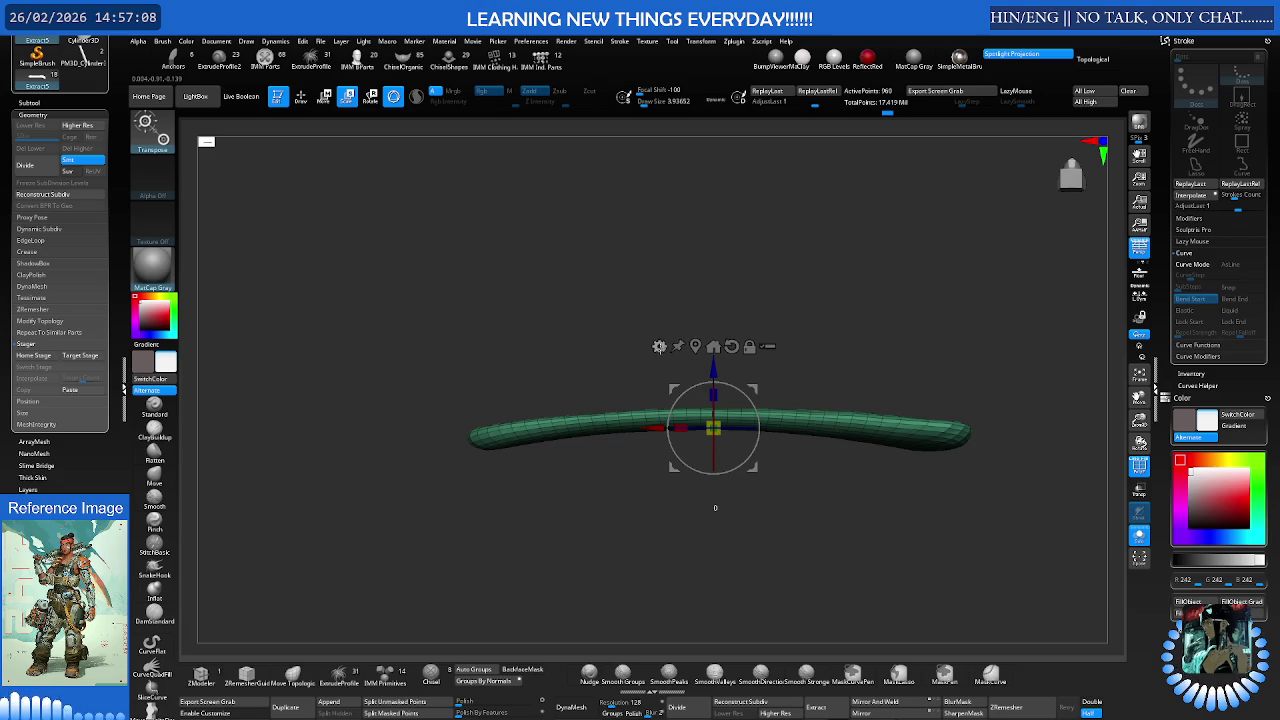
pyautogui.moveTo(731, 395)
pyautogui.mouseDown()
pyautogui.moveTo(615, 412)
pyautogui.moveTo(768, 453)
pyautogui.moveTo(745, 441)
pyautogui.moveTo(800, 414)
pyautogui.mouseUp()
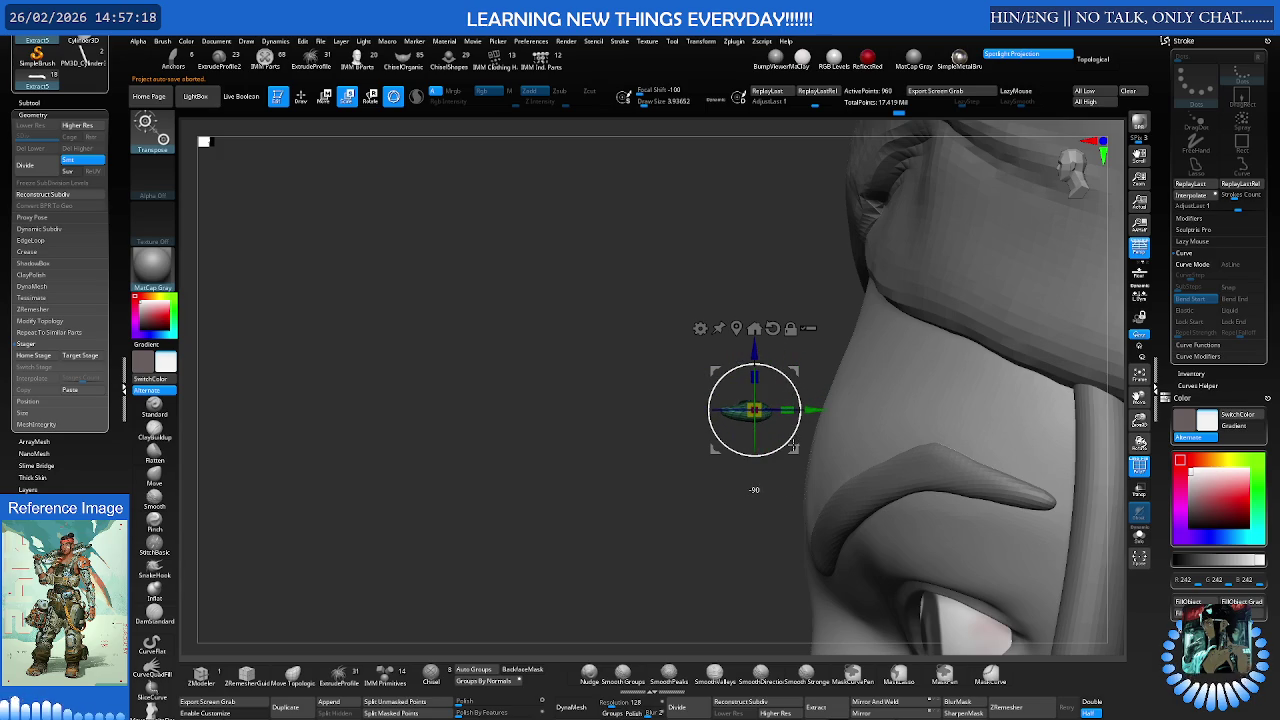
pyautogui.moveTo(793, 446)
pyautogui.mouseDown()
pyautogui.moveTo(735, 420)
pyautogui.moveTo(720, 437)
pyautogui.moveTo(724, 487)
pyautogui.mouseUp()
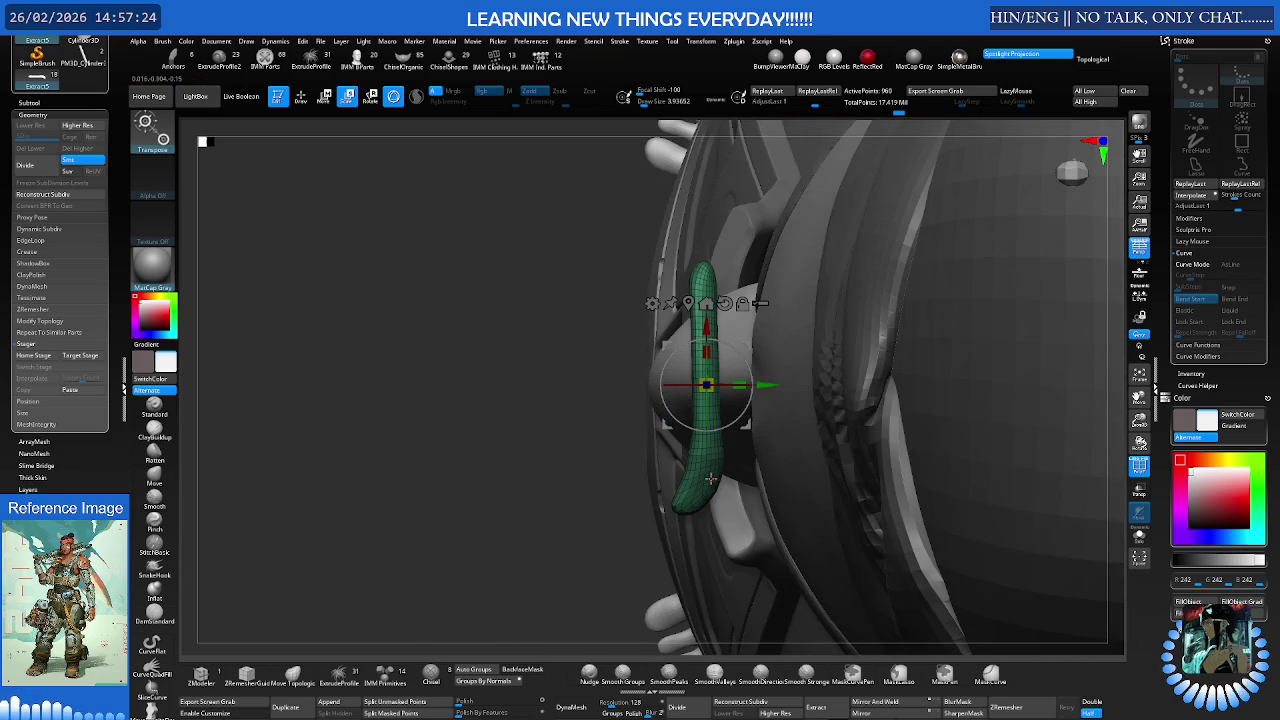
pyautogui.keyDown('ctrl'); pyautogui.keyDown('shift'); pyautogui.click(715, 459); pyautogui.keyUp('shift'); pyautogui.keyUp('ctrl')
# - Switch back to sculpting with the Move brush at size 3.9
pyautogui.press('q')
pyautogui.press('f')
pyautogui.press('b')
pyautogui.press('m')
pyautogui.press('v')
pyautogui.press('s')
pyautogui.moveTo(703, 427); pyautogui.dragTo(598, 380)
pyautogui.press('s')
# - Fill out the strip's lower end with the Move brush and check its thickness
pyautogui.moveTo(628, 420); pyautogui.dragTo(632, 438)
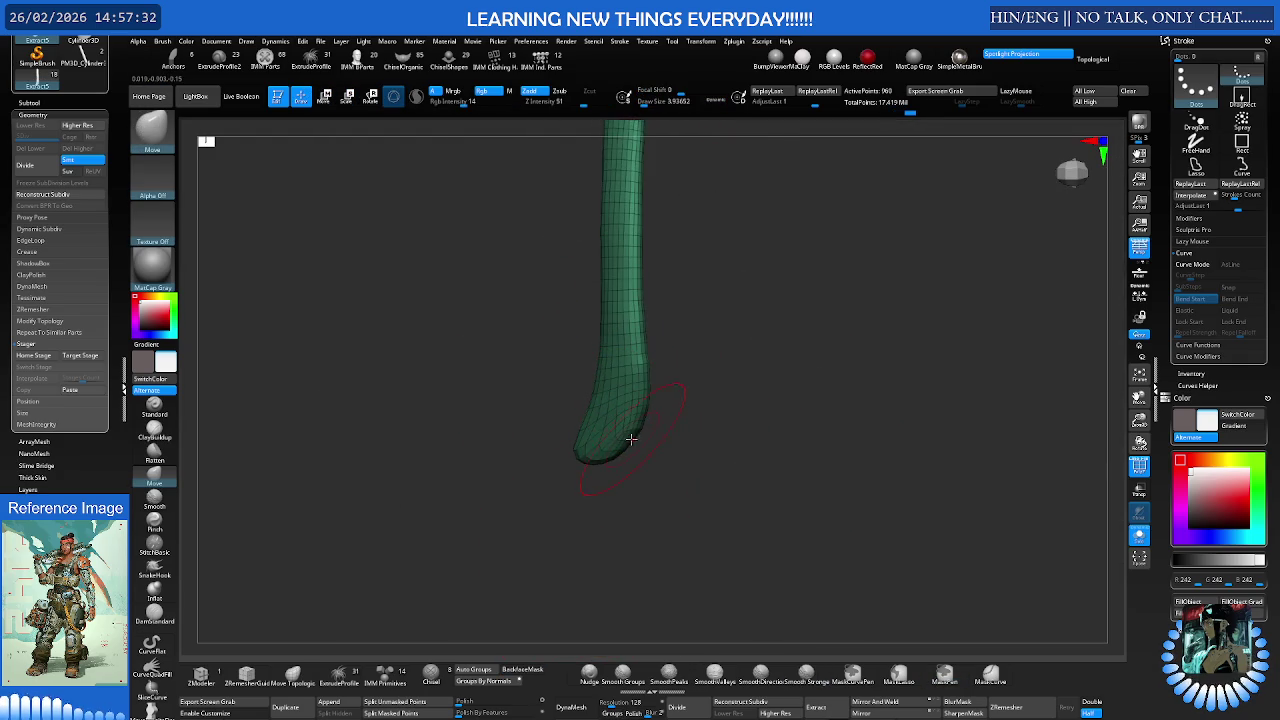
pyautogui.hotkey('ctrl', 'z')
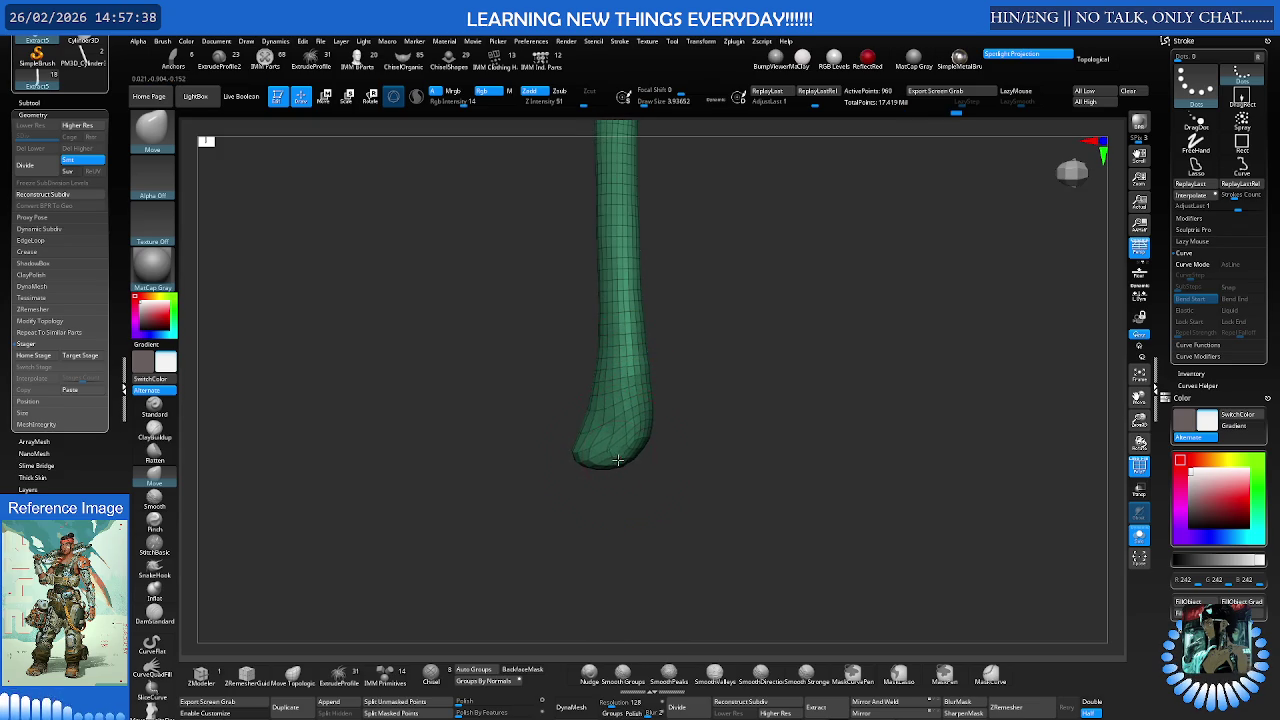
pyautogui.moveTo(616, 460); pyautogui.dragTo(608, 408)
pyautogui.moveTo(613, 432)
pyautogui.mouseDown(button='right')
pyautogui.moveTo(641, 405)
pyautogui.moveTo(632, 365)
pyautogui.mouseUp(button='right')
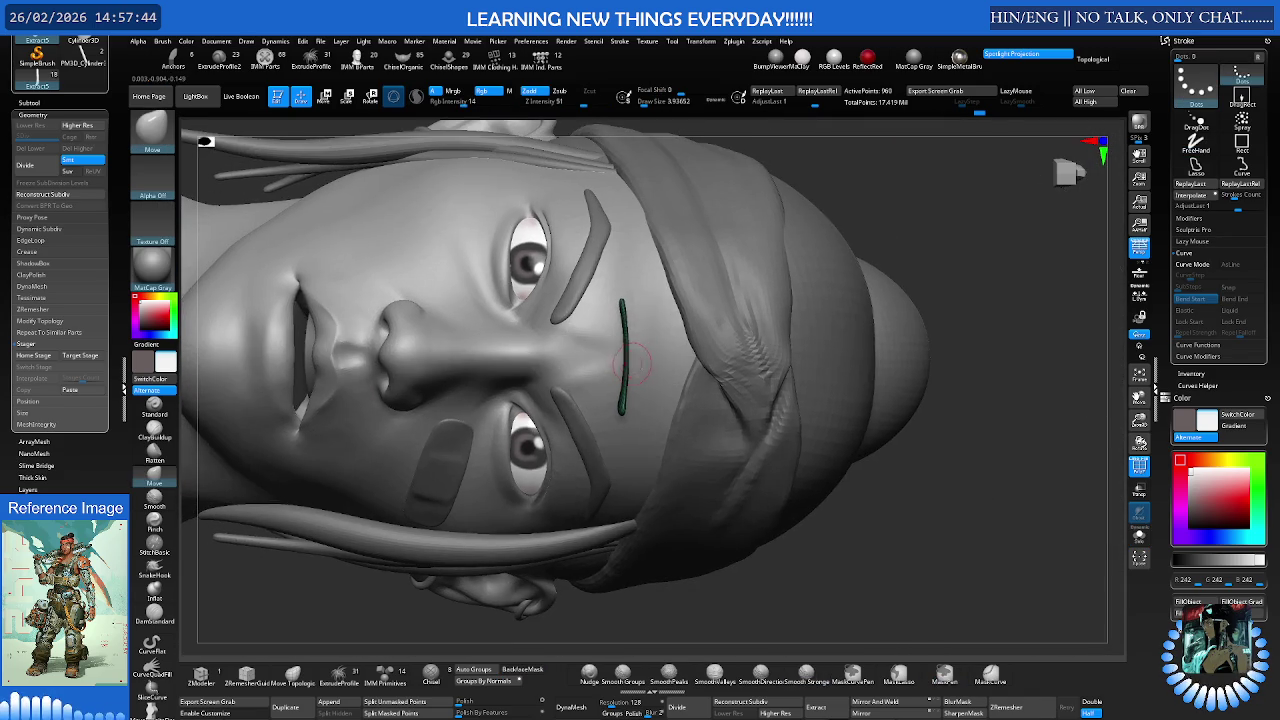
# - Move the strip onto the upper eyelid below the brow and add a Bend deformer cage
pyautogui.press('e')
pyautogui.moveTo(622, 355); pyautogui.dragTo(540, 450)
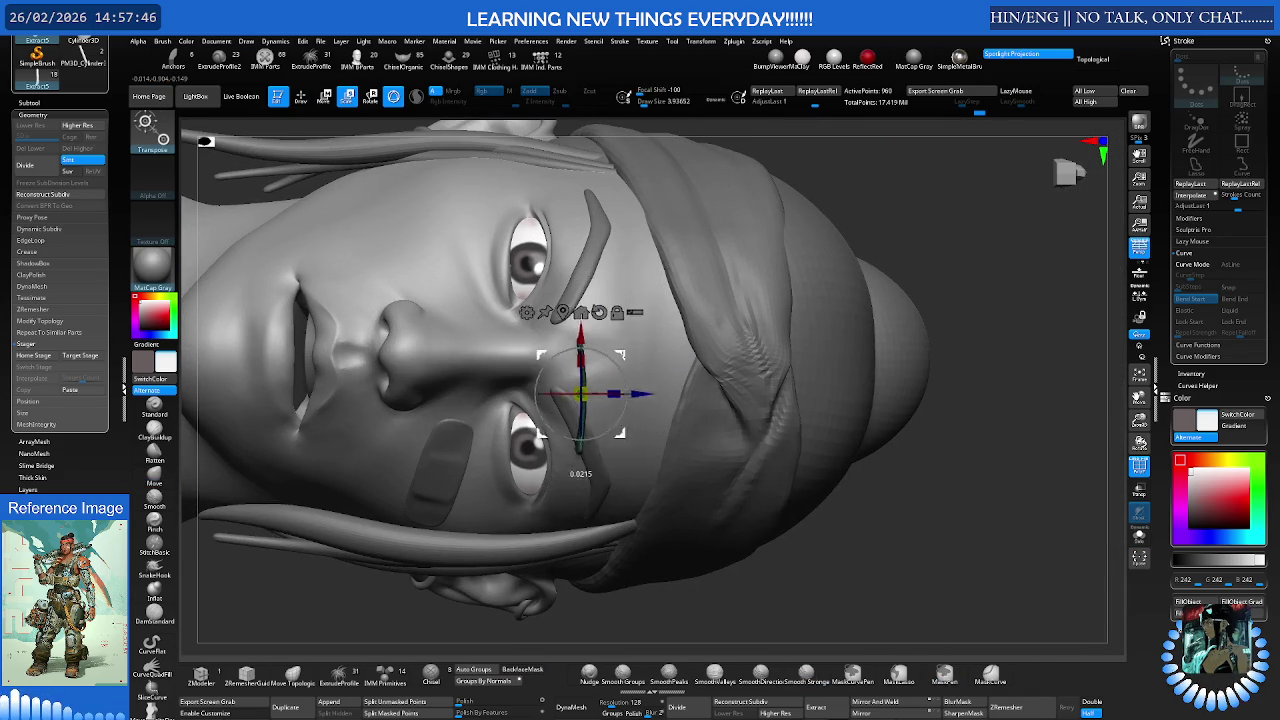
pyautogui.moveTo(570, 410)
pyautogui.mouseDown(button='right')
pyautogui.moveTo(597, 346)
pyautogui.moveTo(680, 369)
pyautogui.mouseUp(button='right')
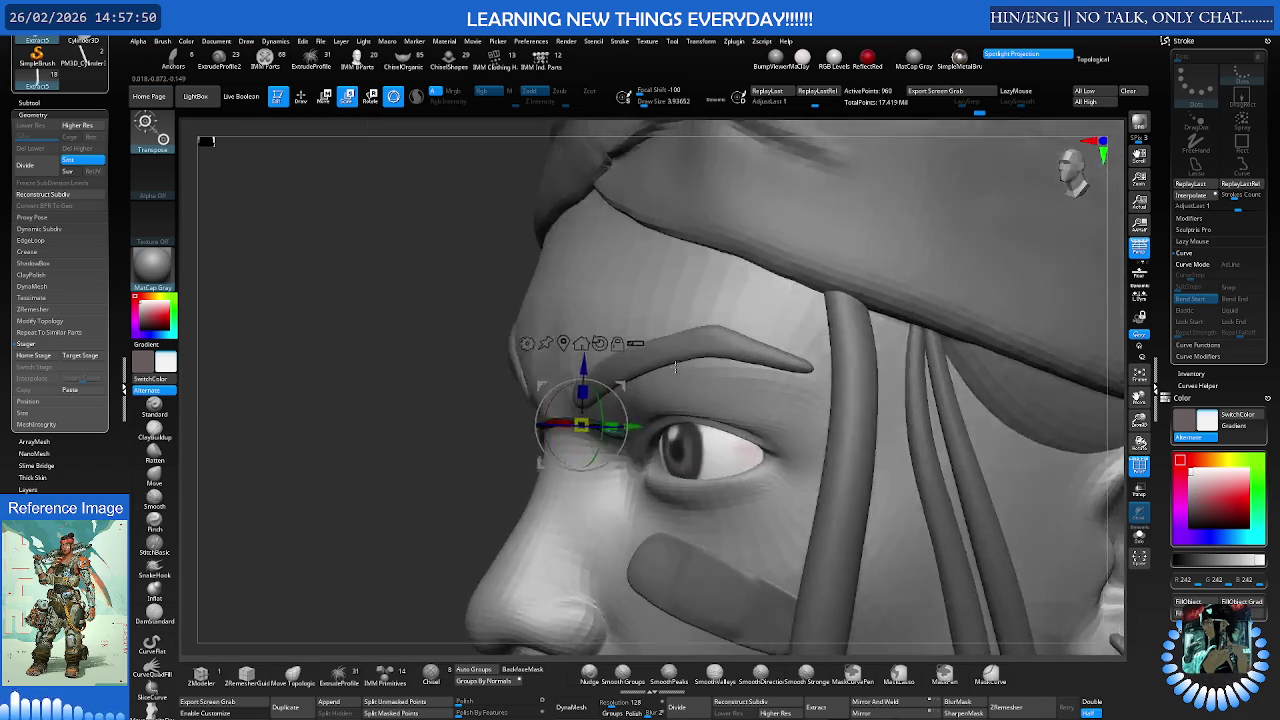
pyautogui.moveTo(585, 354)
pyautogui.mouseDown()
pyautogui.moveTo(740, 354)
pyautogui.moveTo(775, 365)
pyautogui.moveTo(770, 404)
pyautogui.mouseUp()
pyautogui.moveTo(772, 385); pyautogui.dragTo(798, 379, button='right')
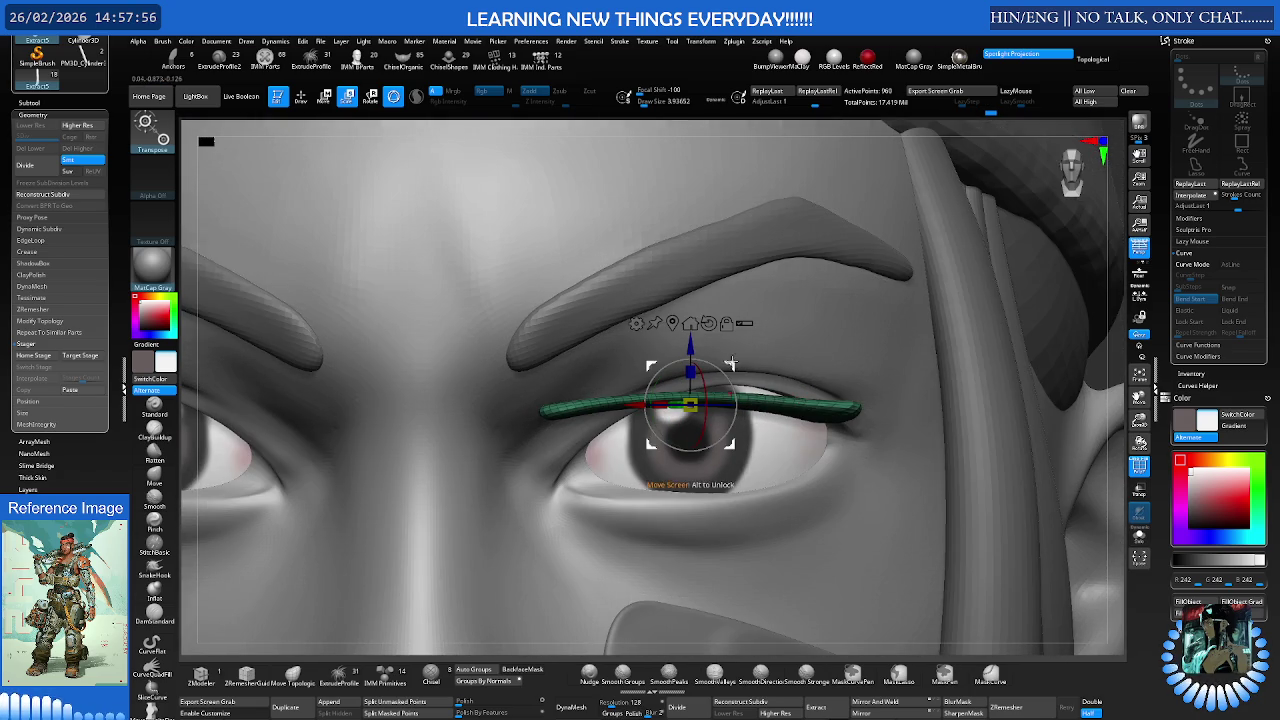
pyautogui.moveTo(736, 362); pyautogui.dragTo(743, 359)
pyautogui.moveTo(746, 358)
pyautogui.mouseDown(button='right')
pyautogui.moveTo(732, 301)
pyautogui.moveTo(680, 326)
pyautogui.mouseUp(button='right')
pyautogui.click(671, 313)
pyautogui.click(683, 351)
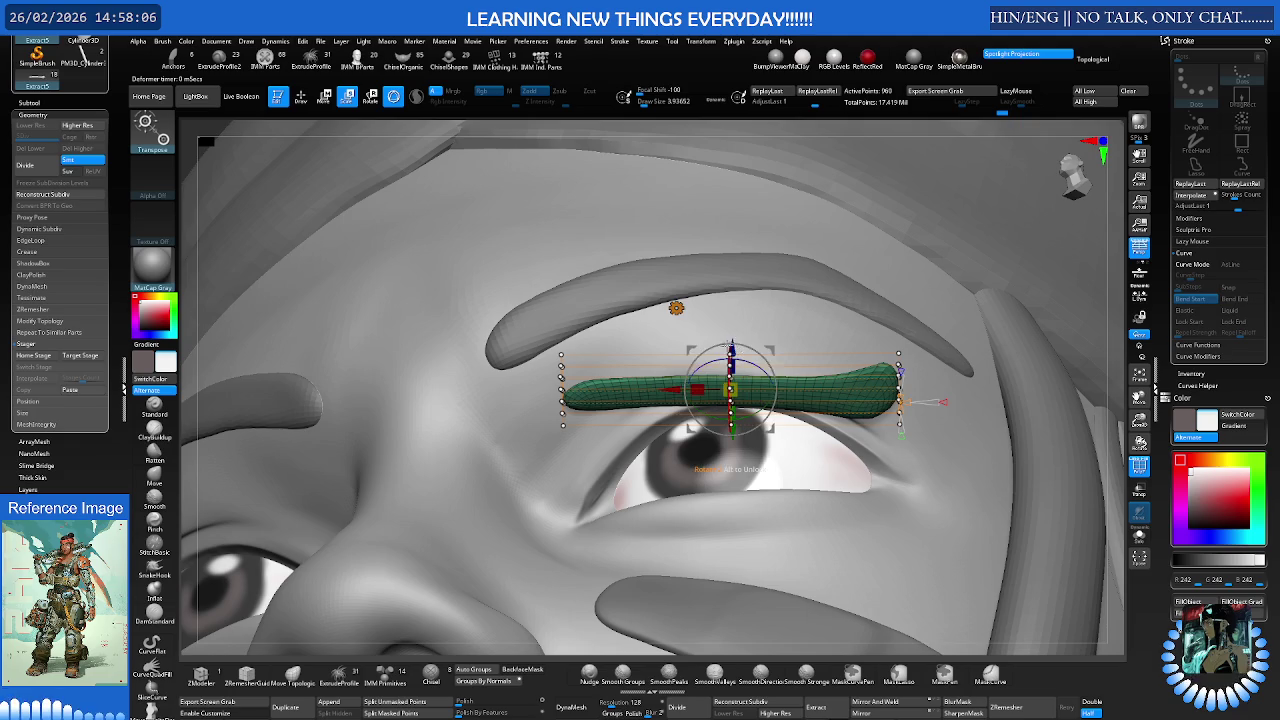
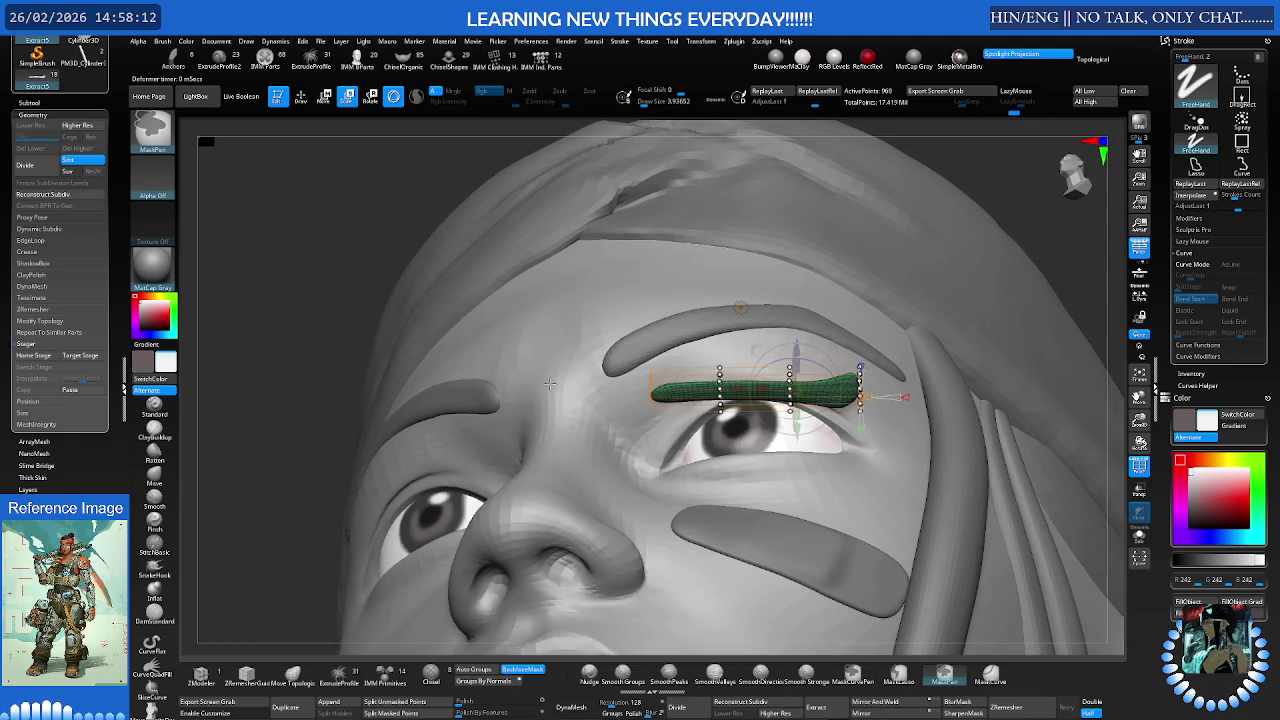
# - Shorten the eyelid strip with Transpose and bend its inner end down toward the tear duct
pyautogui.moveTo(601, 385)
pyautogui.mouseDown(button='right')
pyautogui.moveTo(591, 346)
pyautogui.moveTo(660, 470)
pyautogui.mouseUp(button='right')
pyautogui.press('w')
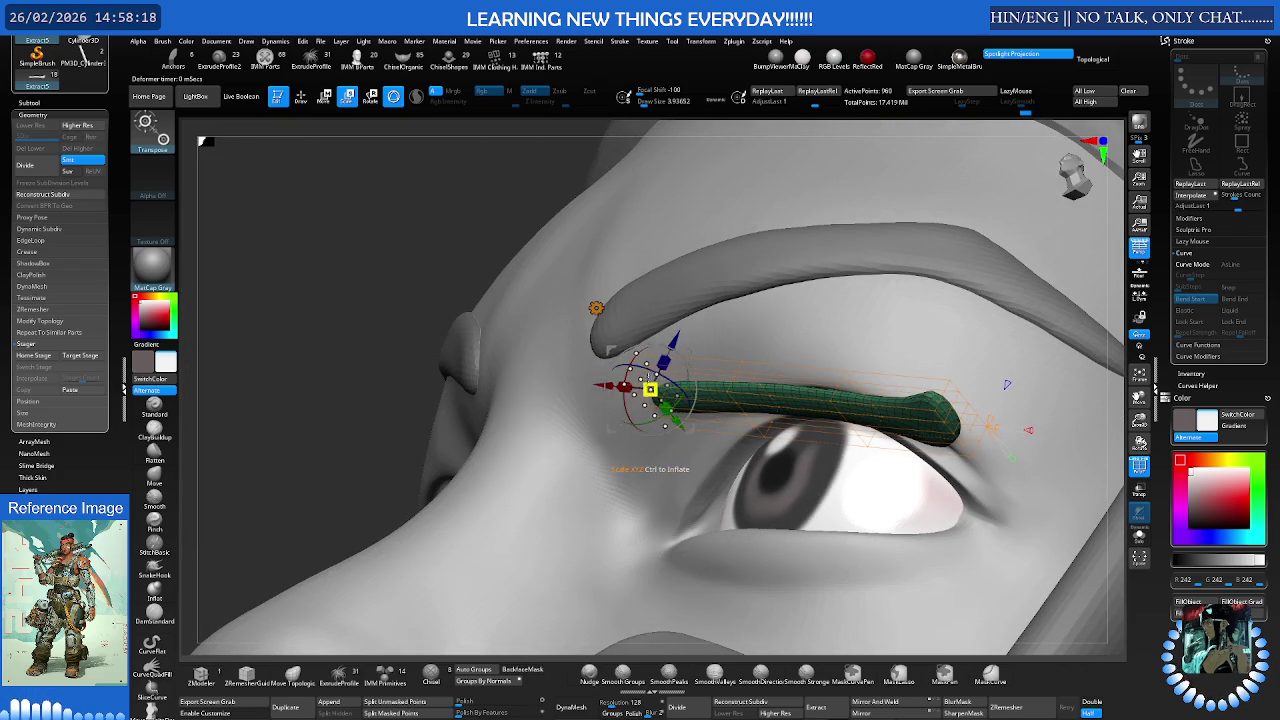
pyautogui.moveTo(670, 420)
pyautogui.mouseDown()
pyautogui.moveTo(718, 457)
pyautogui.moveTo(688, 430)
pyautogui.mouseUp()
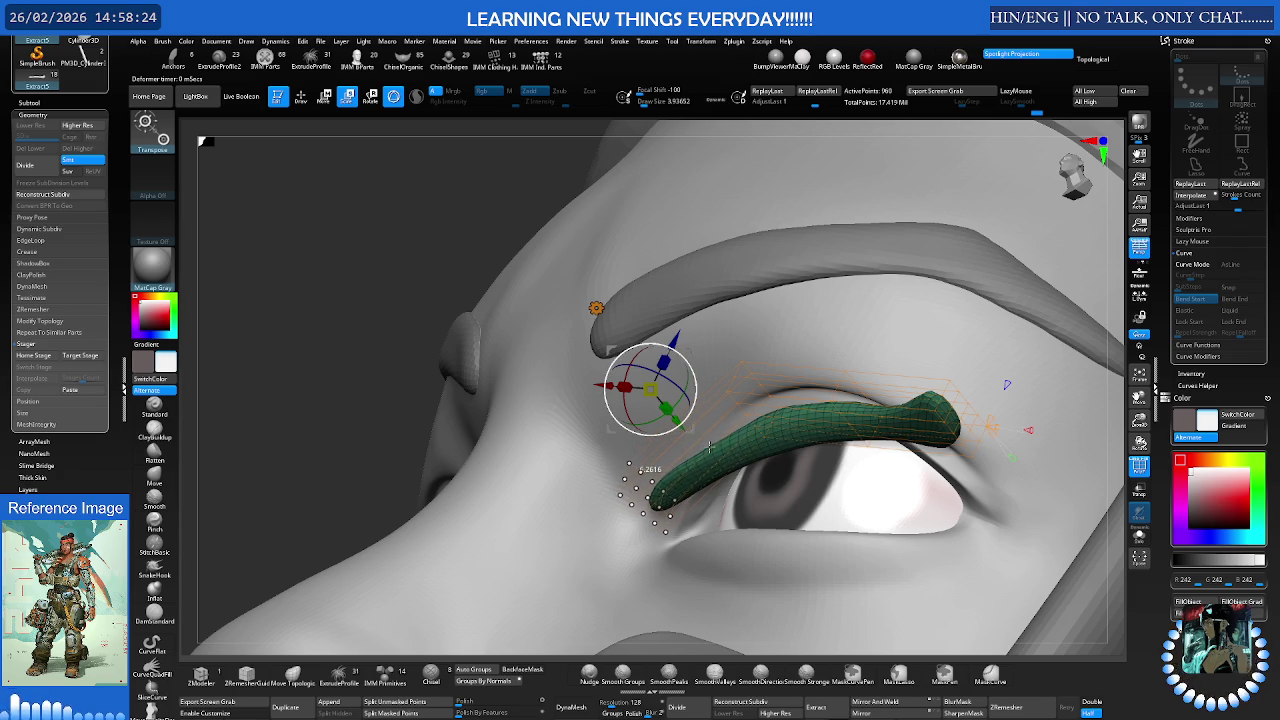
pyautogui.click(681, 420)
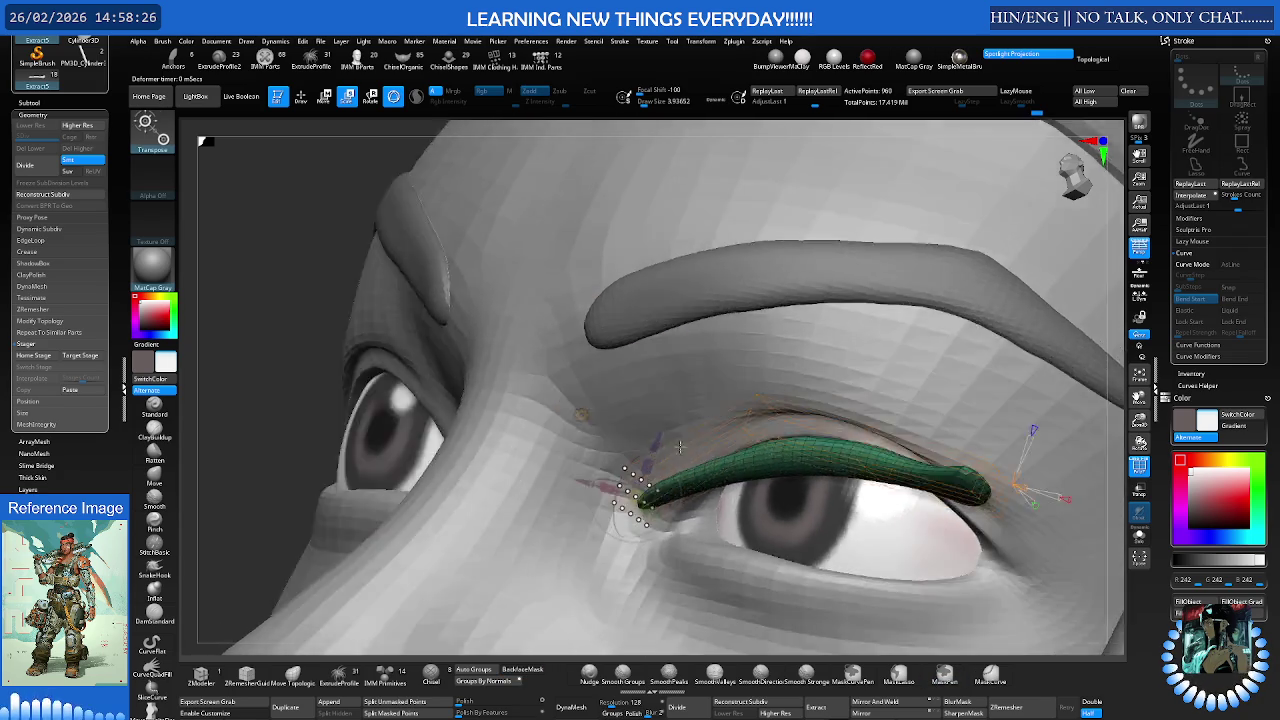
pyautogui.moveTo(669, 429)
pyautogui.mouseDown(button='right')
pyautogui.moveTo(627, 447)
pyautogui.moveTo(642, 437)
pyautogui.mouseUp(button='right')
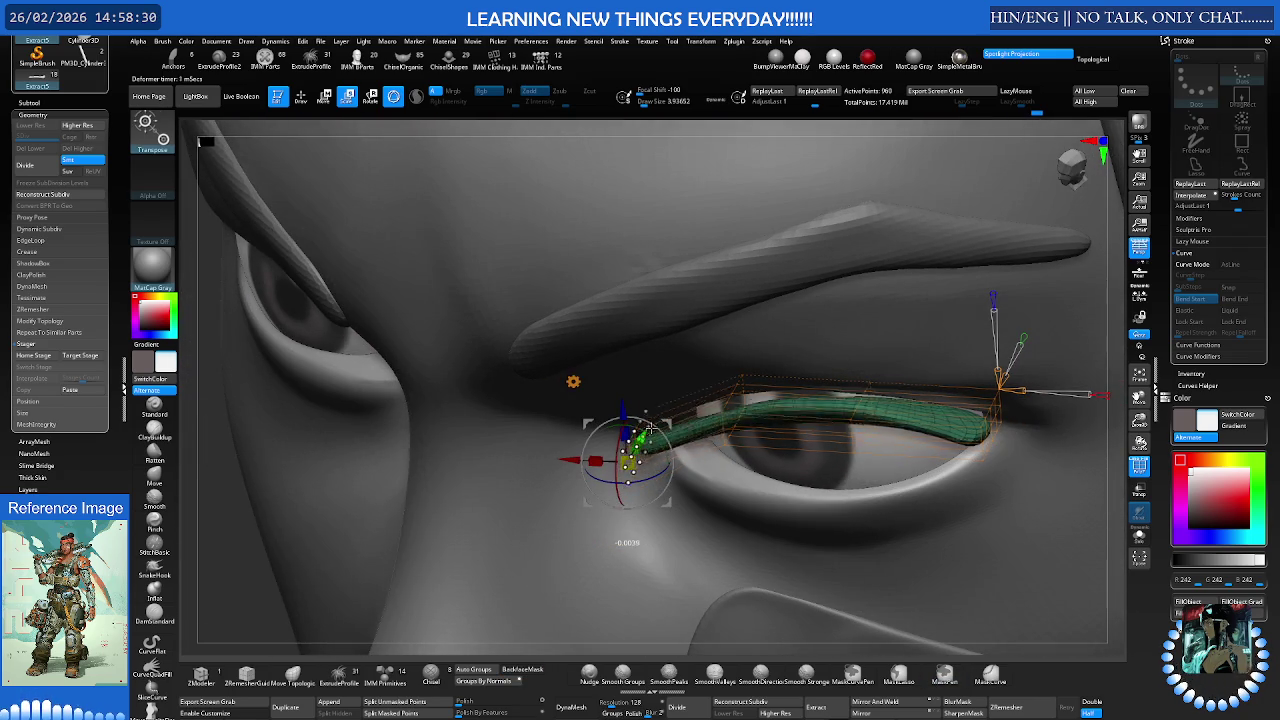
pyautogui.moveTo(641, 437)
pyautogui.mouseDown(button='right')
pyautogui.moveTo(677, 378)
pyautogui.moveTo(669, 427)
pyautogui.mouseUp(button='right')
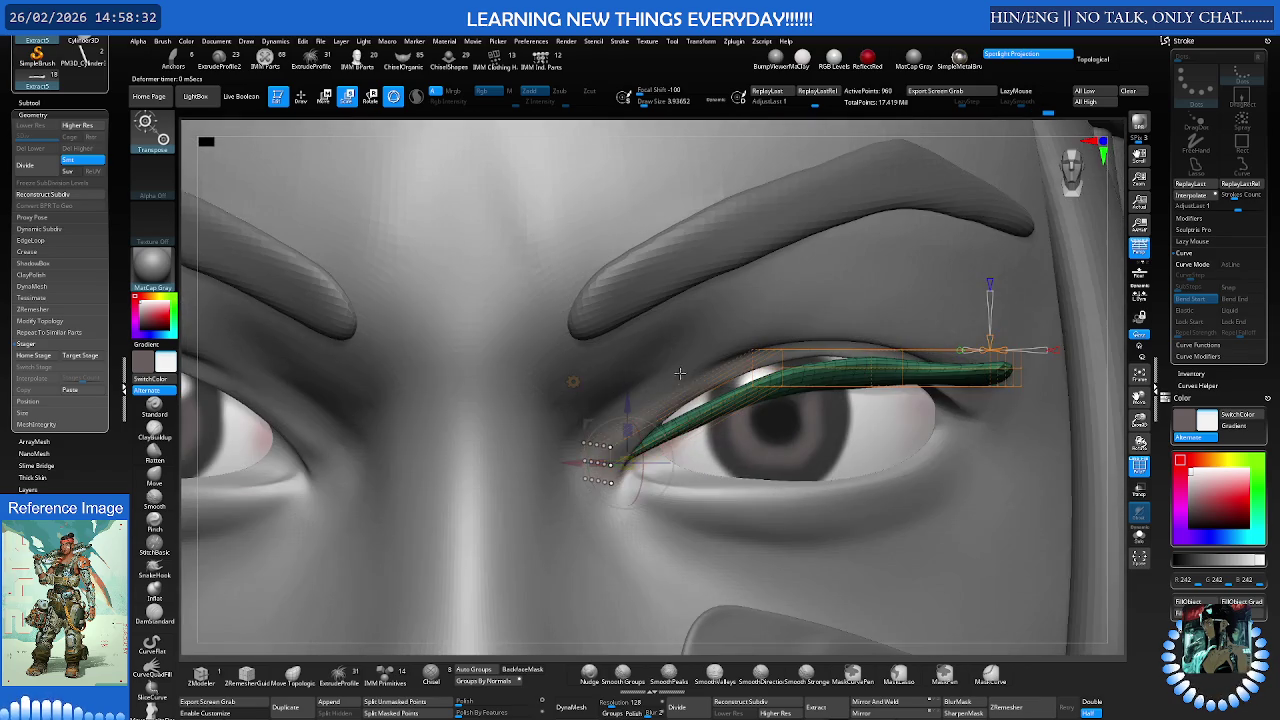
pyautogui.moveTo(669, 425)
pyautogui.mouseDown()
pyautogui.moveTo(692, 424)
pyautogui.moveTo(626, 400)
pyautogui.mouseUp()
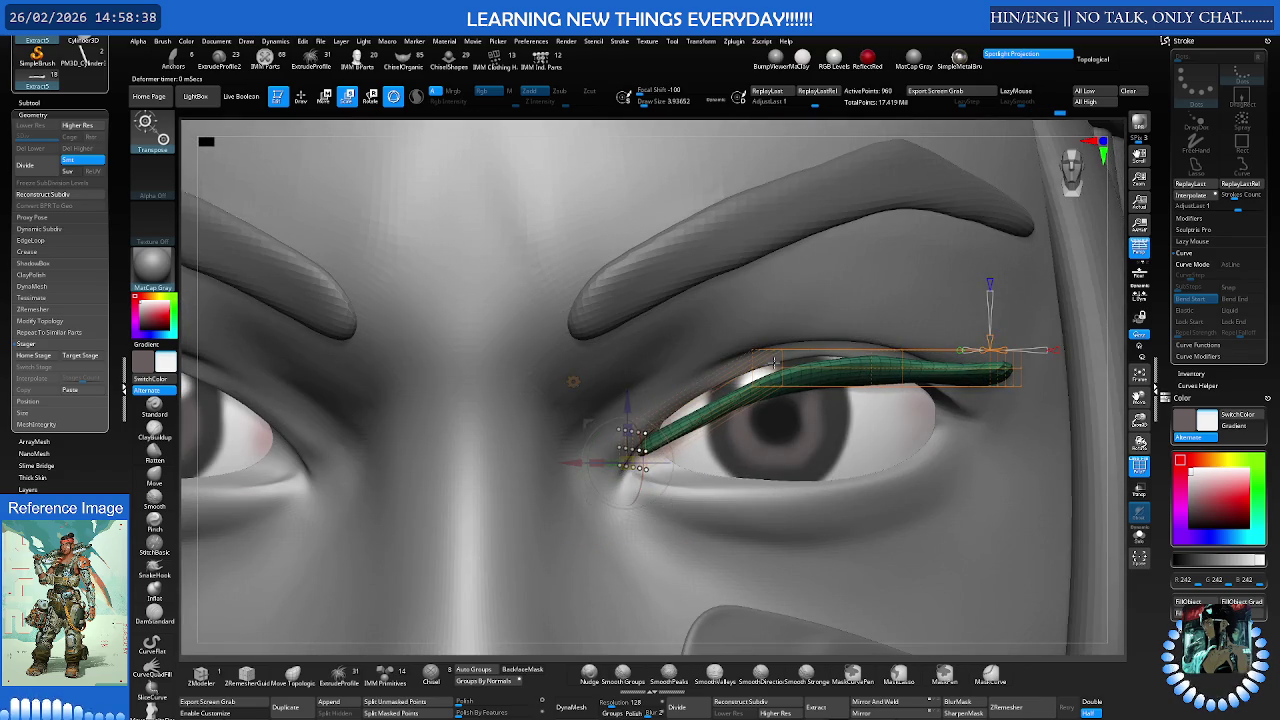
pyautogui.moveTo(771, 364); pyautogui.dragTo(650, 369, button='right')
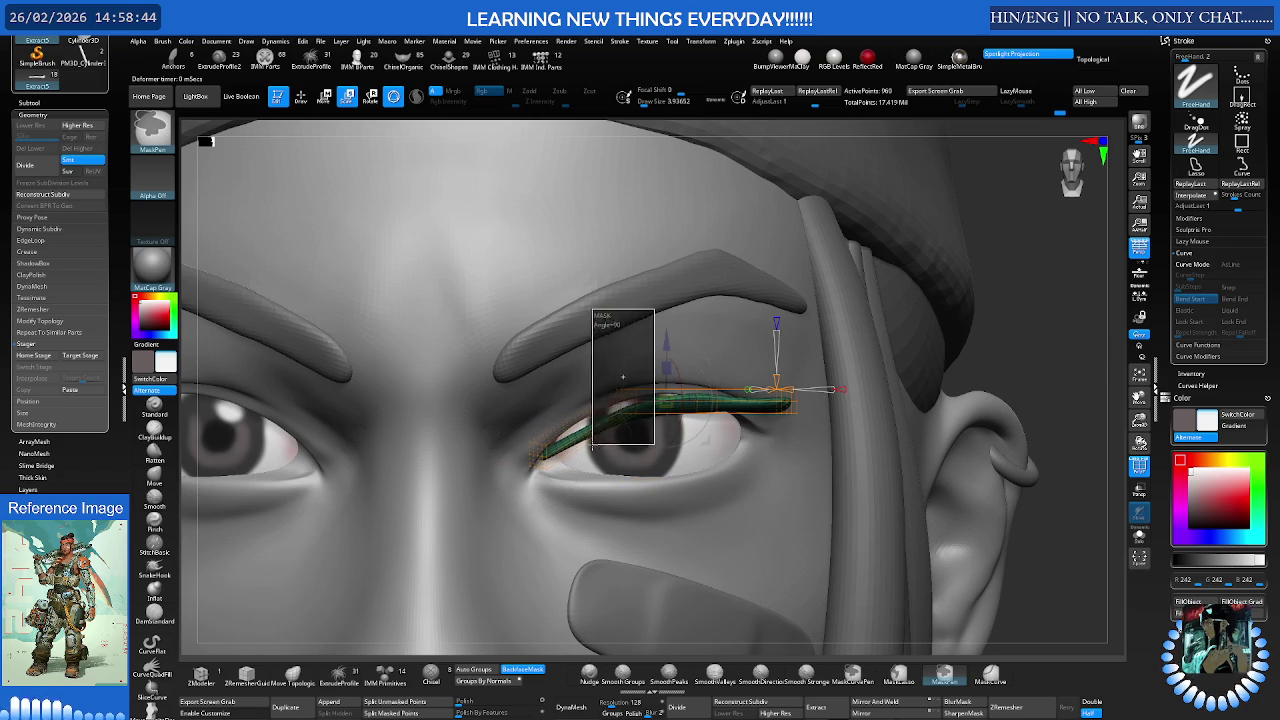
# - Mask the strip's middle section, then tilt, push and lift it along the upper lid
pyautogui.keyDown('ctrl'); pyautogui.moveTo(930, 375); pyautogui.dragTo(623, 340, button='right'); pyautogui.keyUp('ctrl')
pyautogui.press('w')
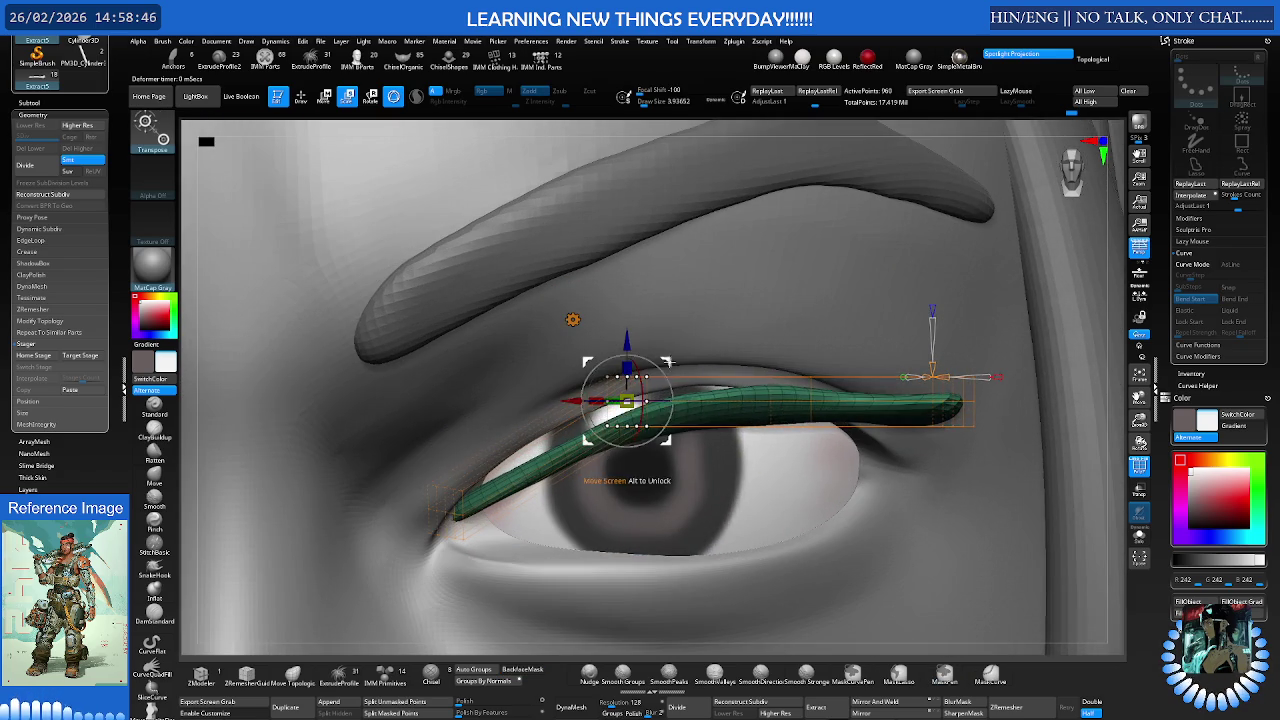
pyautogui.moveTo(640, 372); pyautogui.dragTo(588, 357)
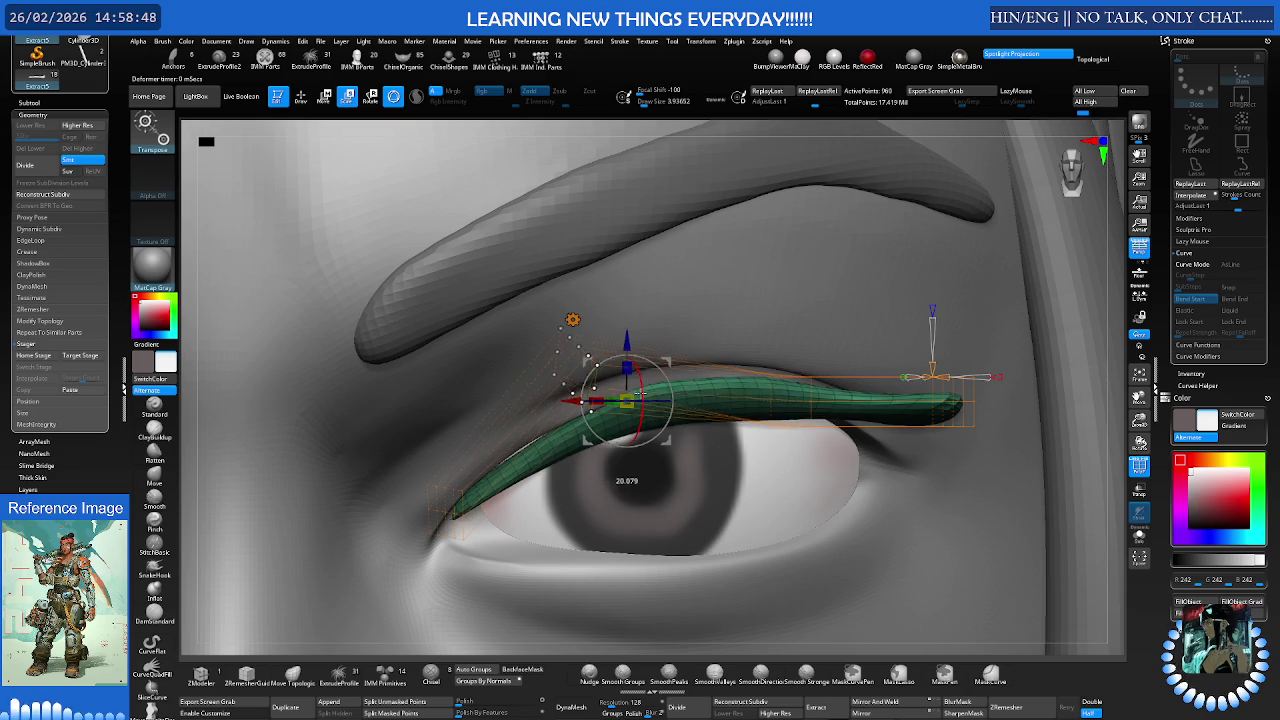
pyautogui.moveTo(630, 440); pyautogui.dragTo(605, 415, button='right')
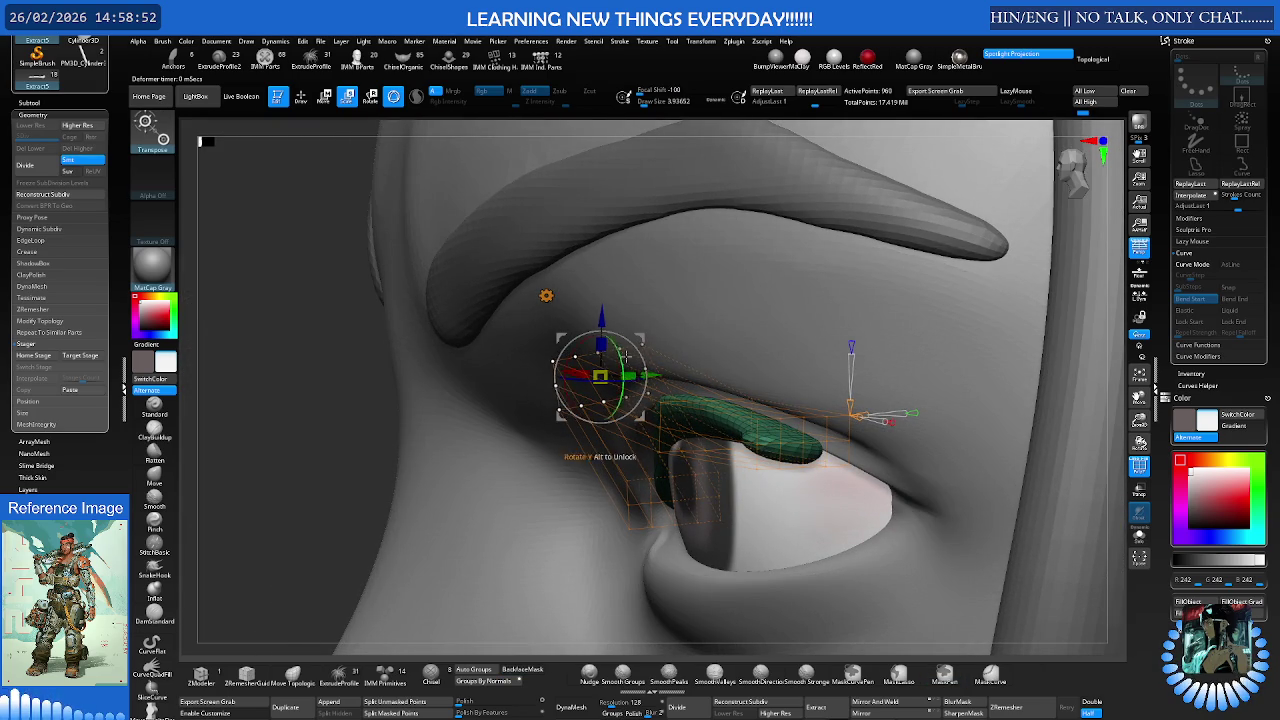
pyautogui.moveTo(601, 316); pyautogui.dragTo(603, 302)
pyautogui.moveTo(598, 316); pyautogui.dragTo(651, 321, button='right')
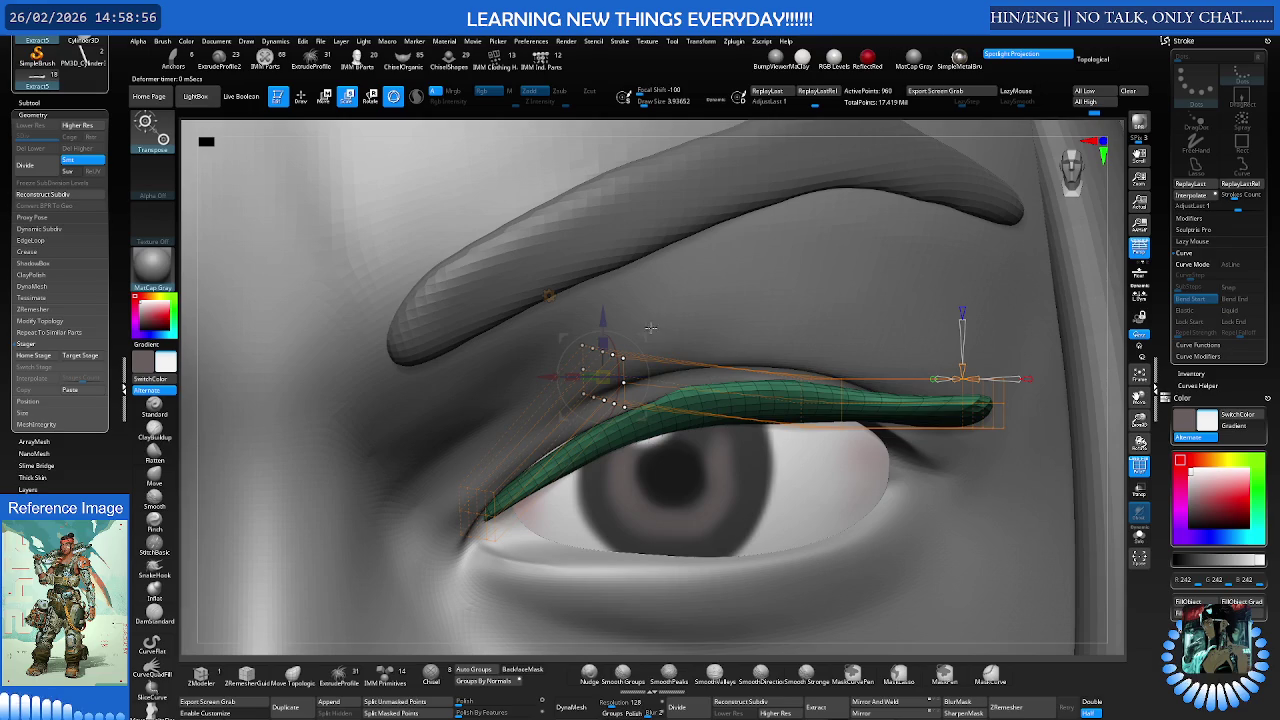
pyautogui.moveTo(602, 344); pyautogui.dragTo(601, 347)
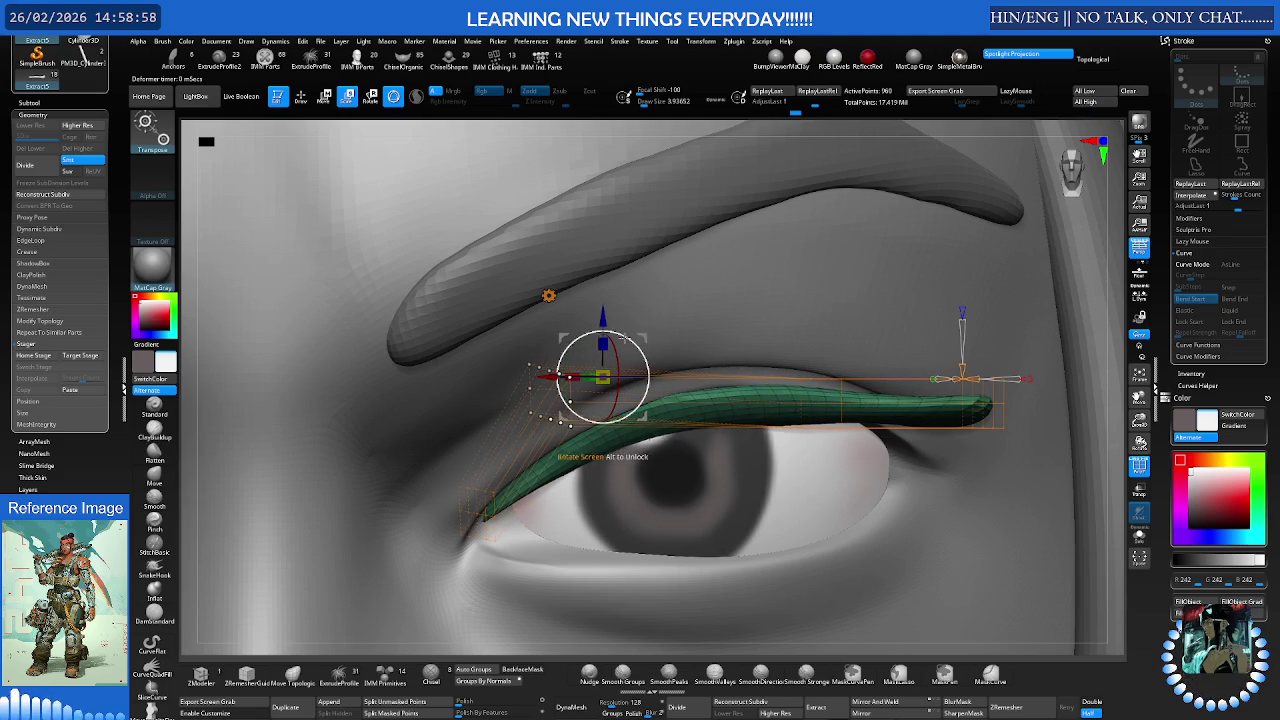
pyautogui.moveTo(612, 343); pyautogui.dragTo(823, 371, button='right')
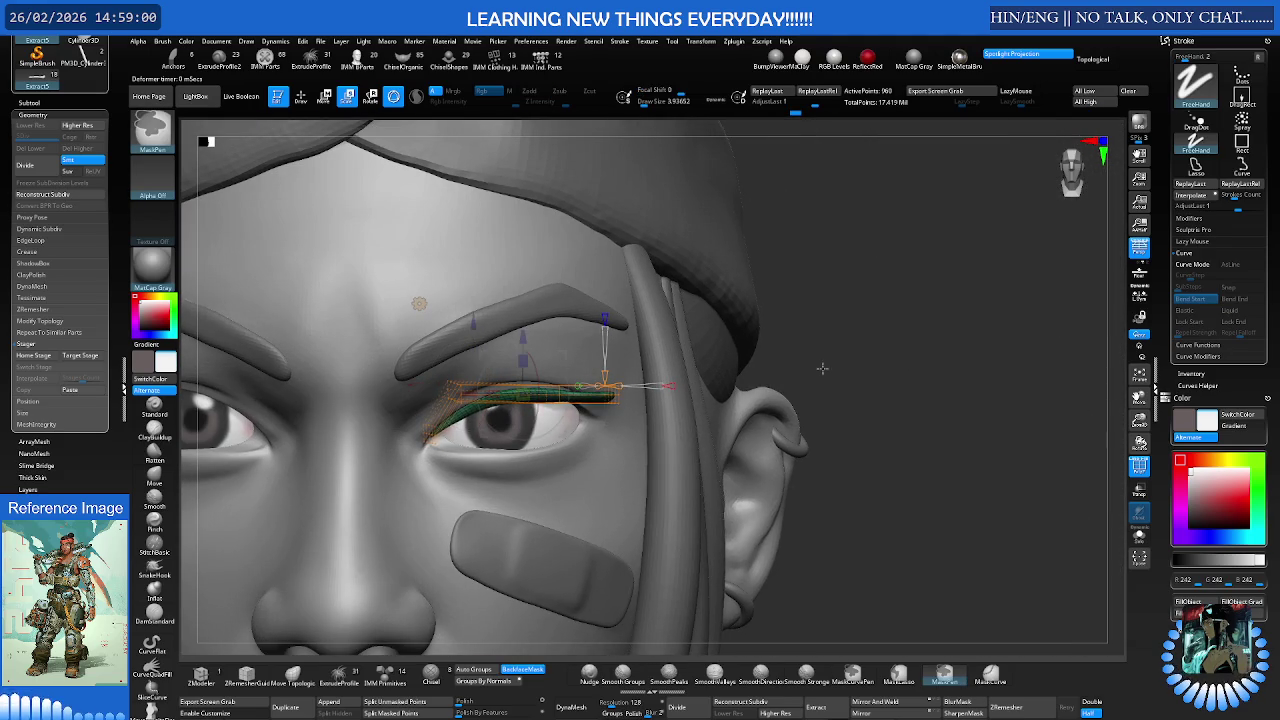
# - Zoom in and select the curve points at the strip's outer end
pyautogui.scroll(2, 598, 350)
pyautogui.press('w')
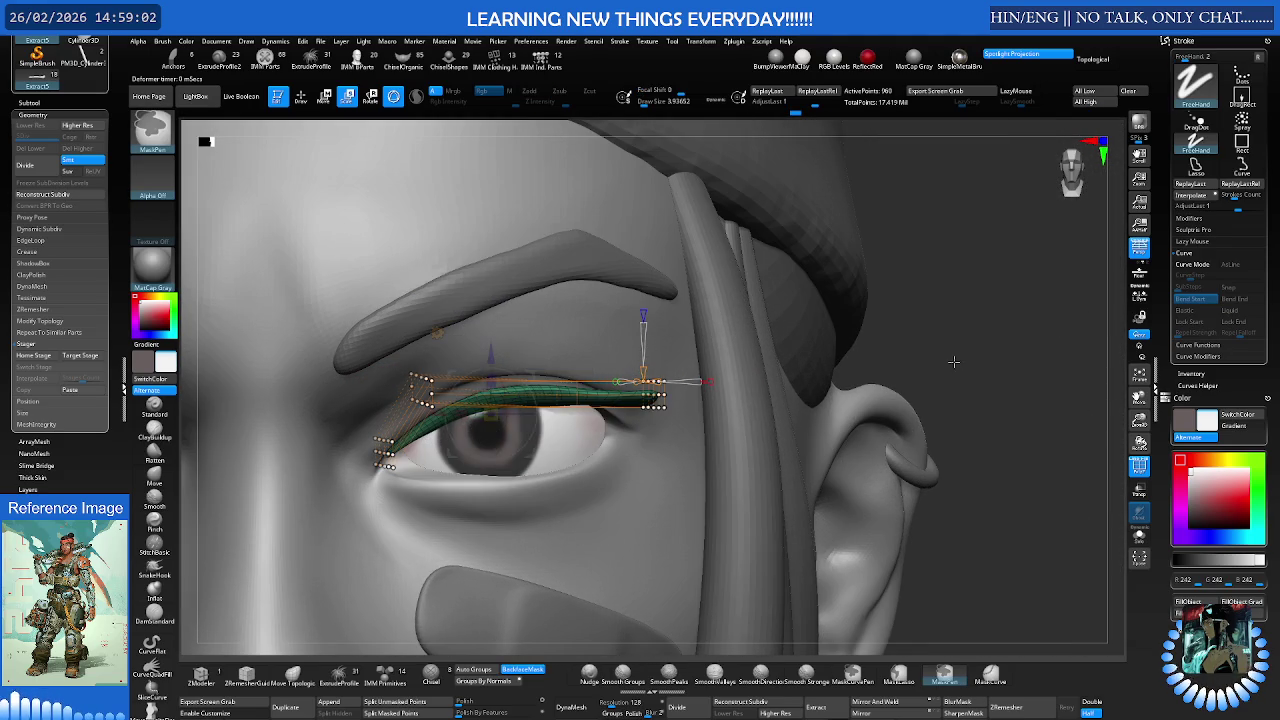
pyautogui.scroll(2, 600, 352)
pyautogui.moveTo(600, 354)
pyautogui.mouseDown(button='right')
pyautogui.moveTo(581, 309)
pyautogui.moveTo(561, 360)
pyautogui.mouseUp(button='right')
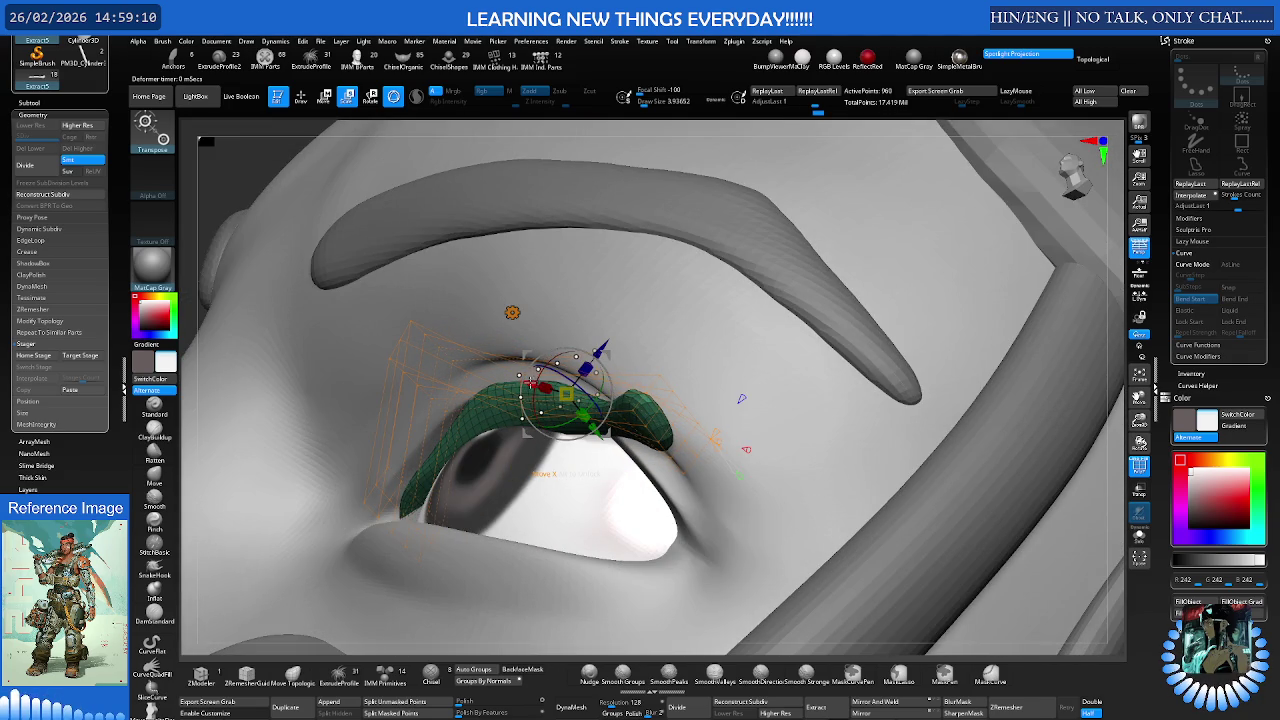
pyautogui.moveTo(608, 438)
pyautogui.mouseDown(button='right')
pyautogui.moveTo(652, 429)
pyautogui.moveTo(640, 400)
pyautogui.moveTo(650, 380)
pyautogui.mouseUp(button='right')
pyautogui.keyDown('ctrl'); pyautogui.moveTo(818, 328); pyautogui.dragTo(704, 440); pyautogui.keyUp('ctrl')
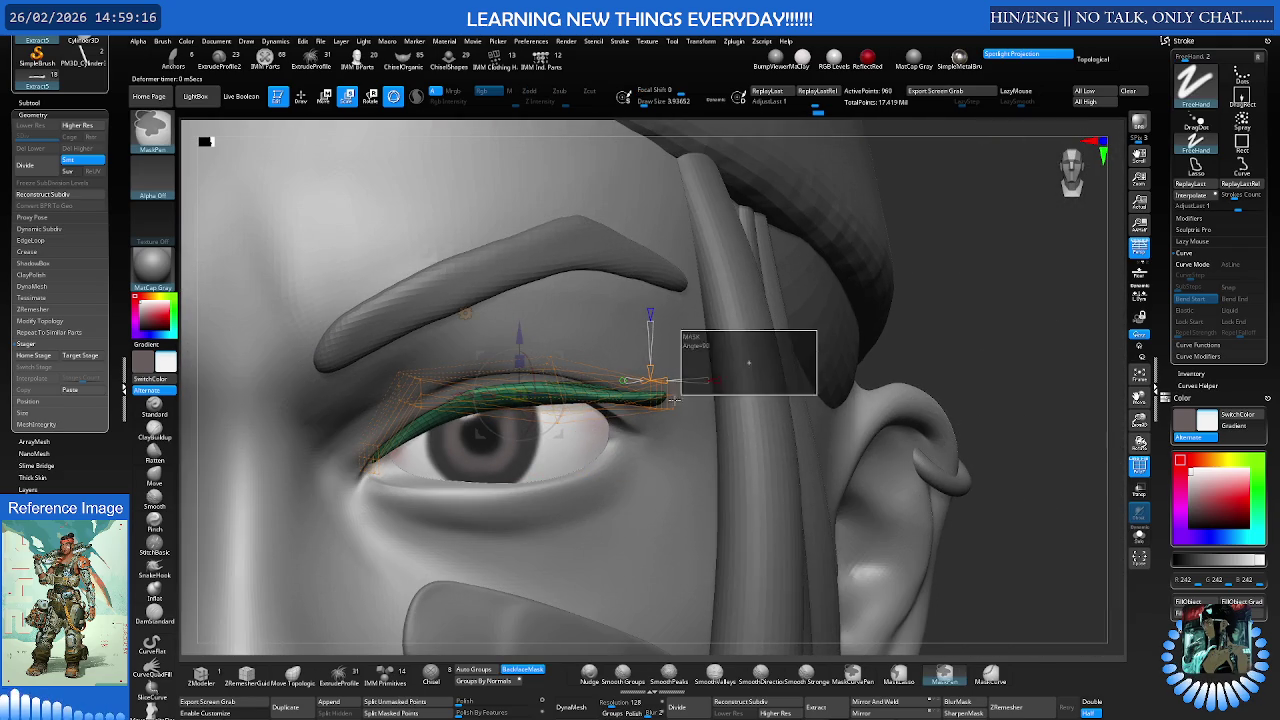
# - Bend the strip's outer end down around the outer lid corner
pyautogui.moveTo(851, 380); pyautogui.dragTo(676, 378, button='right')
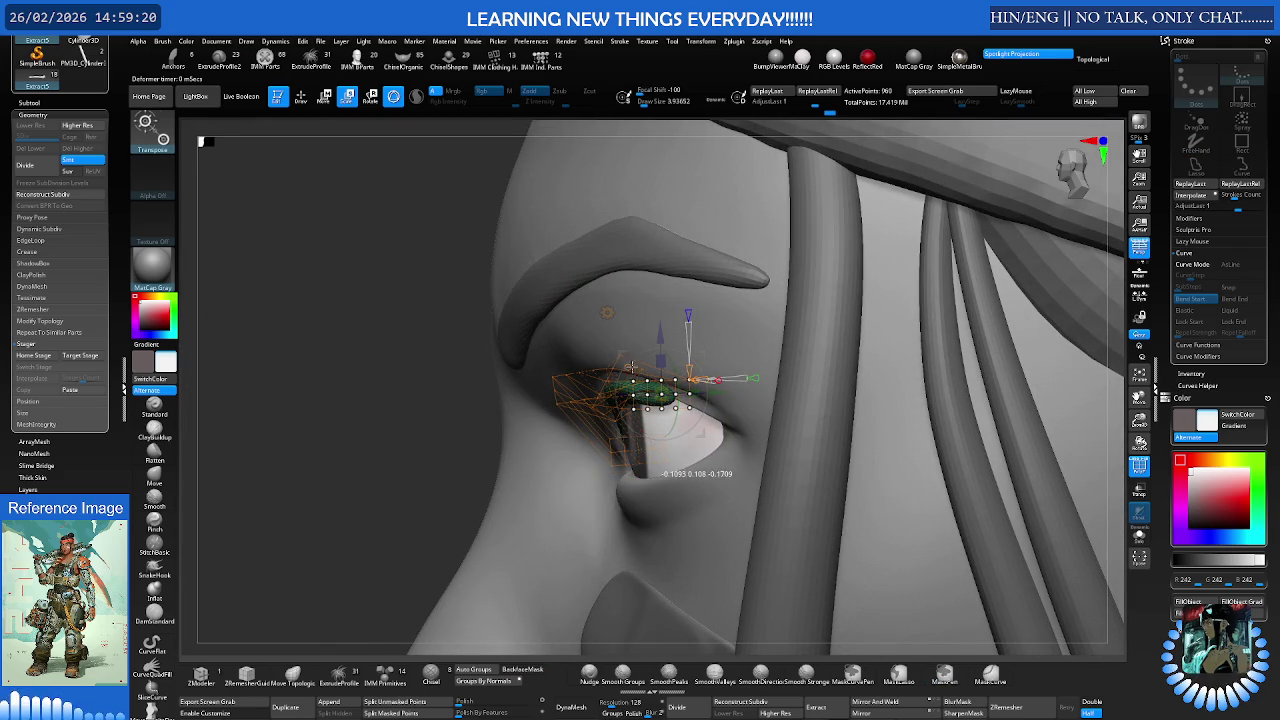
pyautogui.moveTo(627, 384)
pyautogui.mouseDown(button='right')
pyautogui.moveTo(700, 390)
pyautogui.moveTo(634, 390)
pyautogui.mouseUp(button='right')
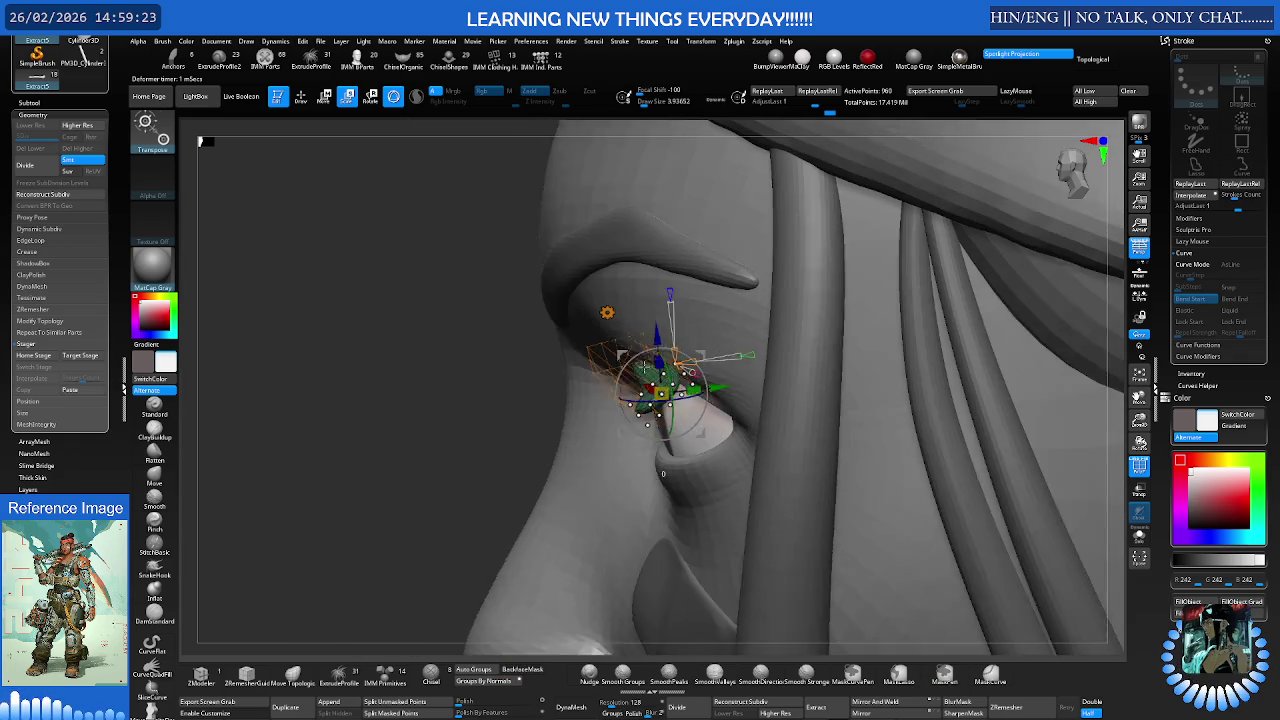
pyautogui.moveTo(661, 474); pyautogui.dragTo(726, 398, button='right')
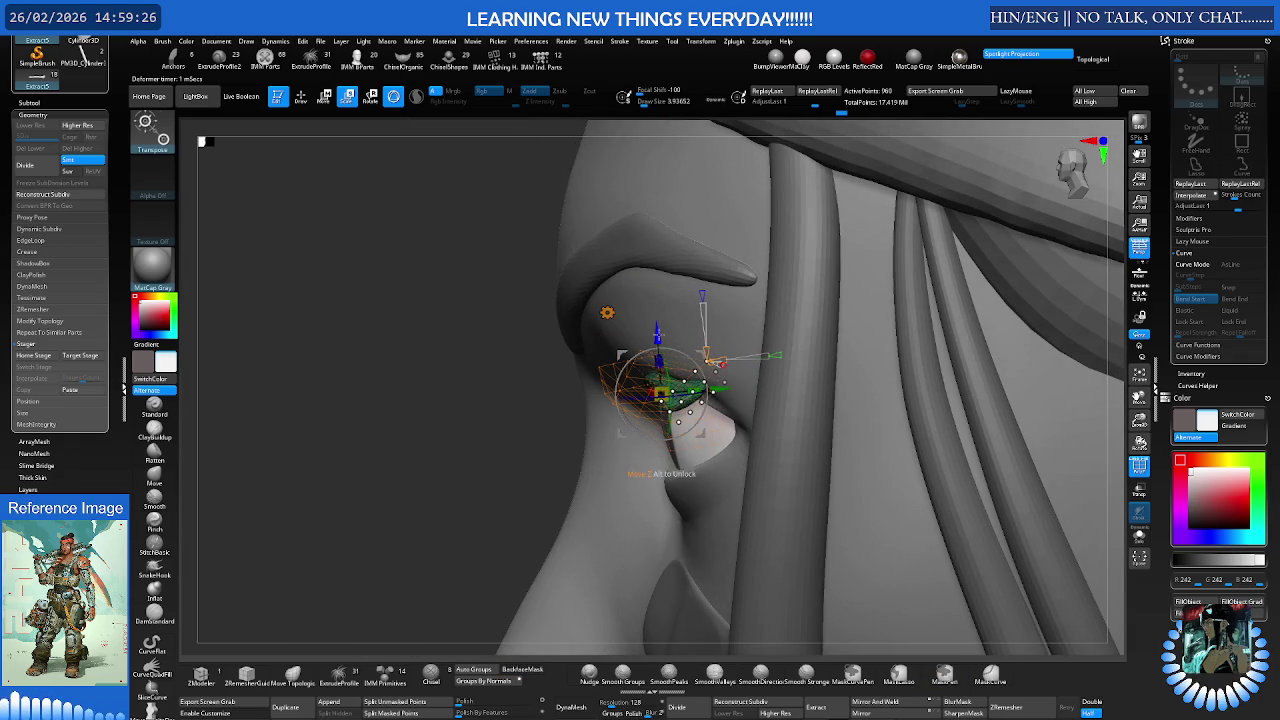
pyautogui.moveTo(665, 445)
pyautogui.mouseDown(button='right')
pyautogui.moveTo(654, 385)
pyautogui.moveTo(650, 400)
pyautogui.moveTo(697, 397)
pyautogui.mouseUp(button='right')
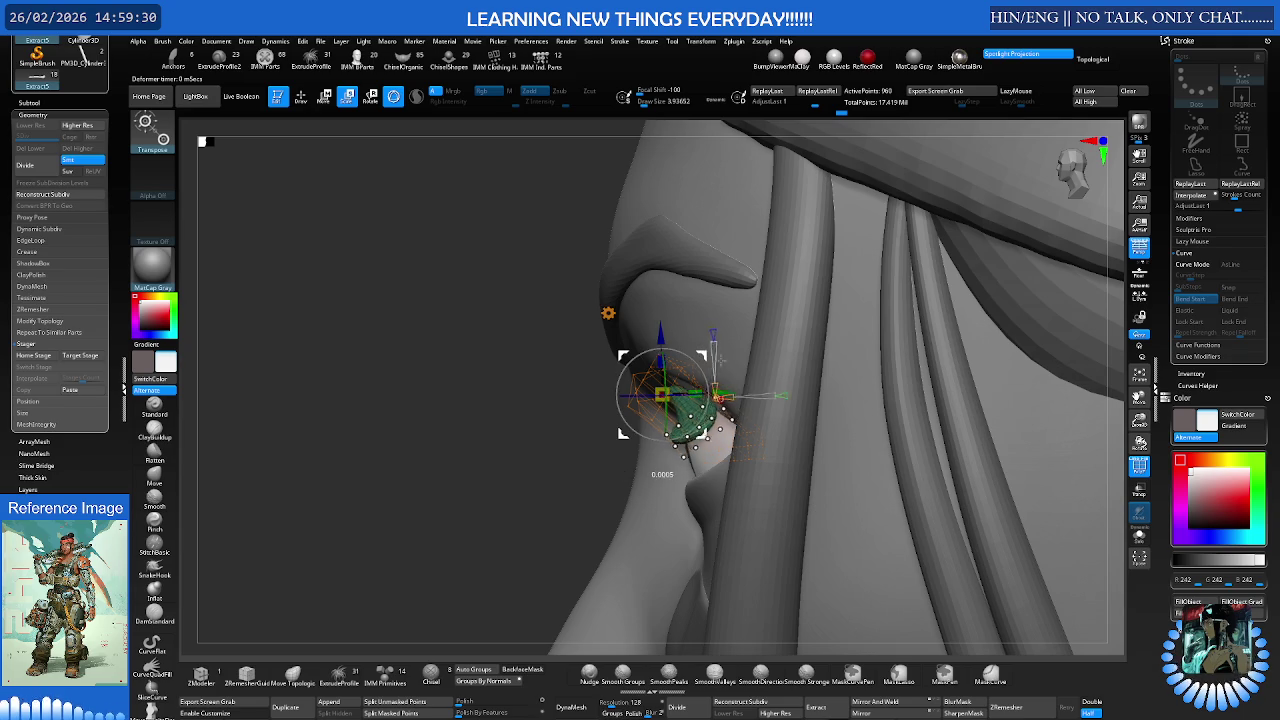
pyautogui.moveTo(720, 432); pyautogui.dragTo(793, 382, button='right')
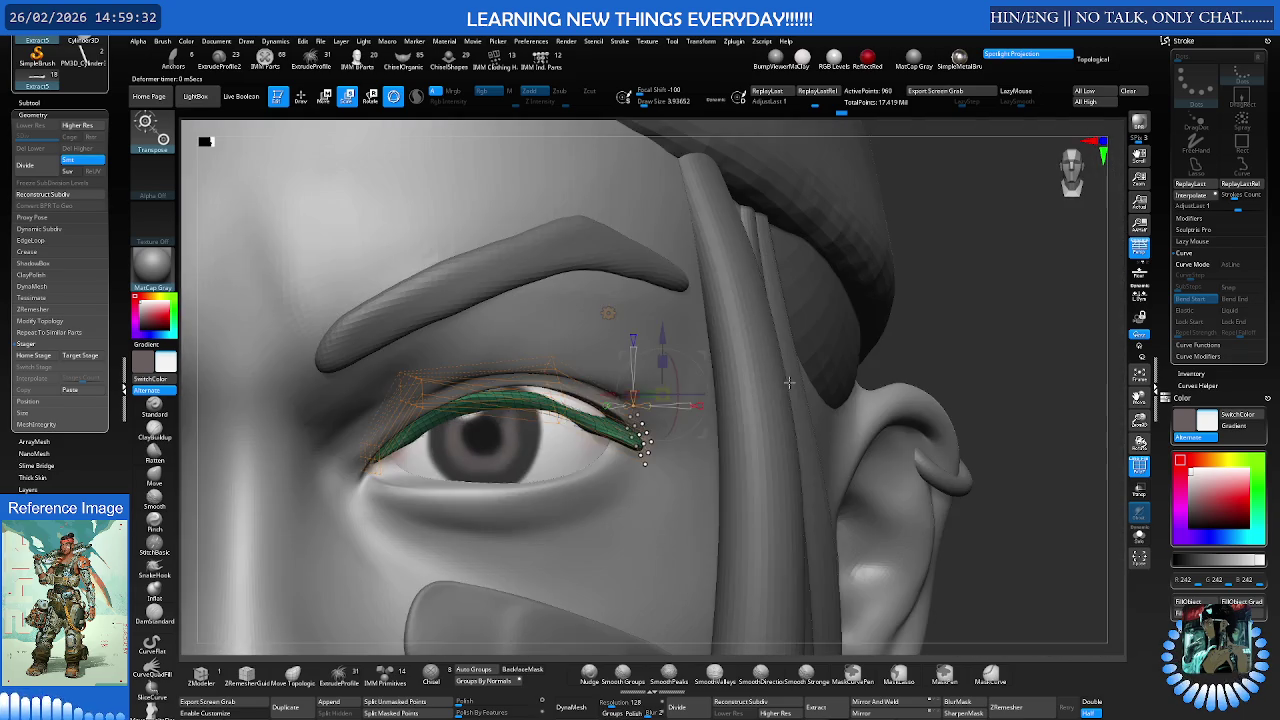
pyautogui.scroll(3, 600, 400)
pyautogui.scroll(2, 590, 400)
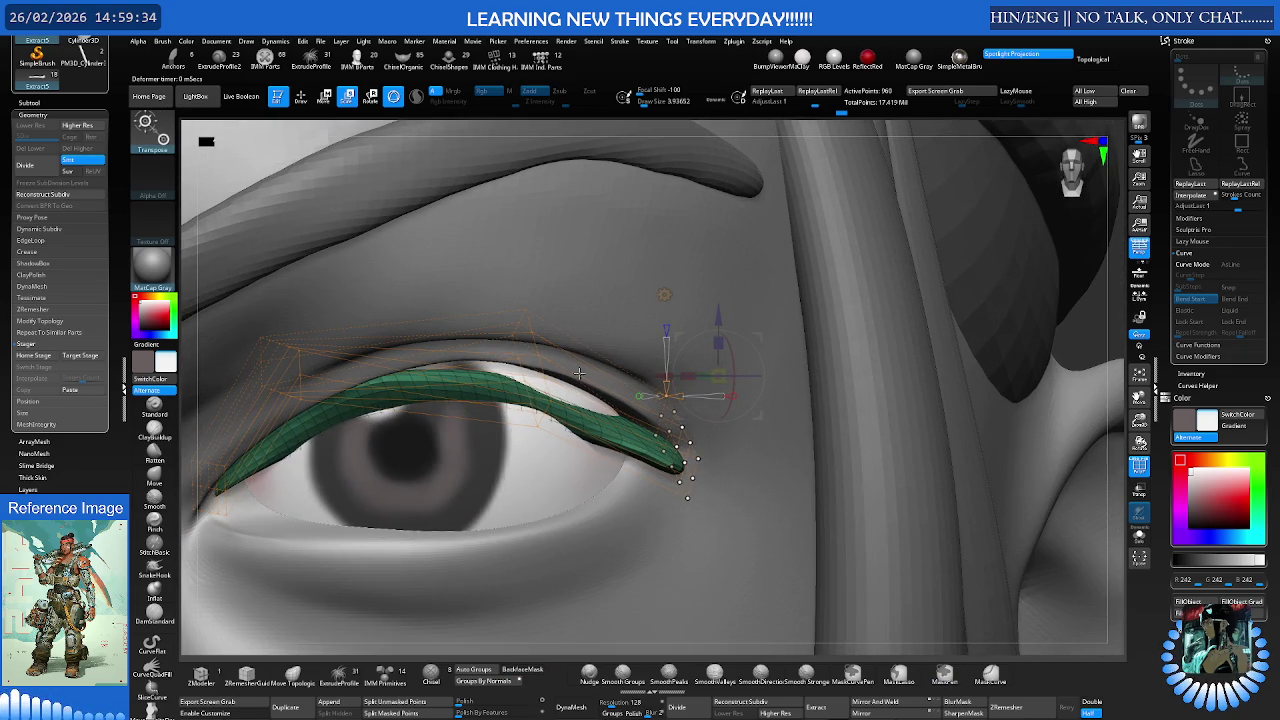
pyautogui.moveTo(722, 325); pyautogui.dragTo(705, 350)
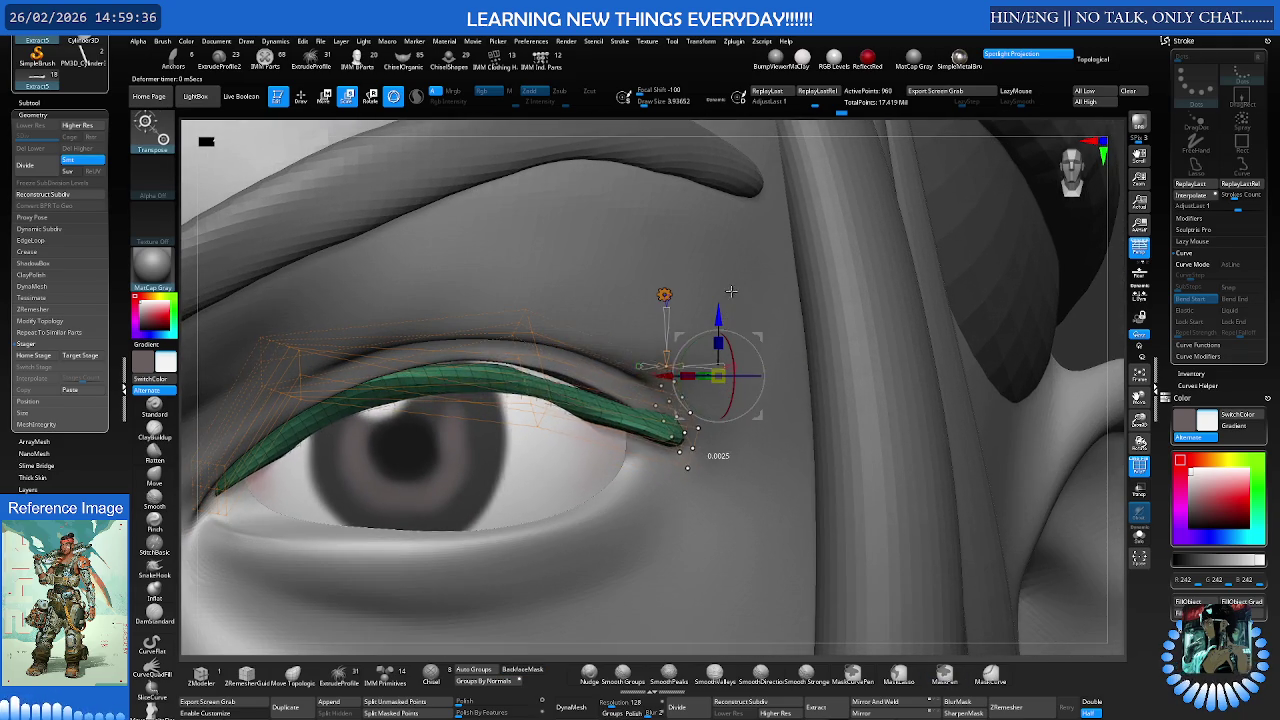
pyautogui.moveTo(705, 350)
pyautogui.mouseDown(button='right')
pyautogui.moveTo(650, 352)
pyautogui.moveTo(678, 372)
pyautogui.mouseUp(button='right')
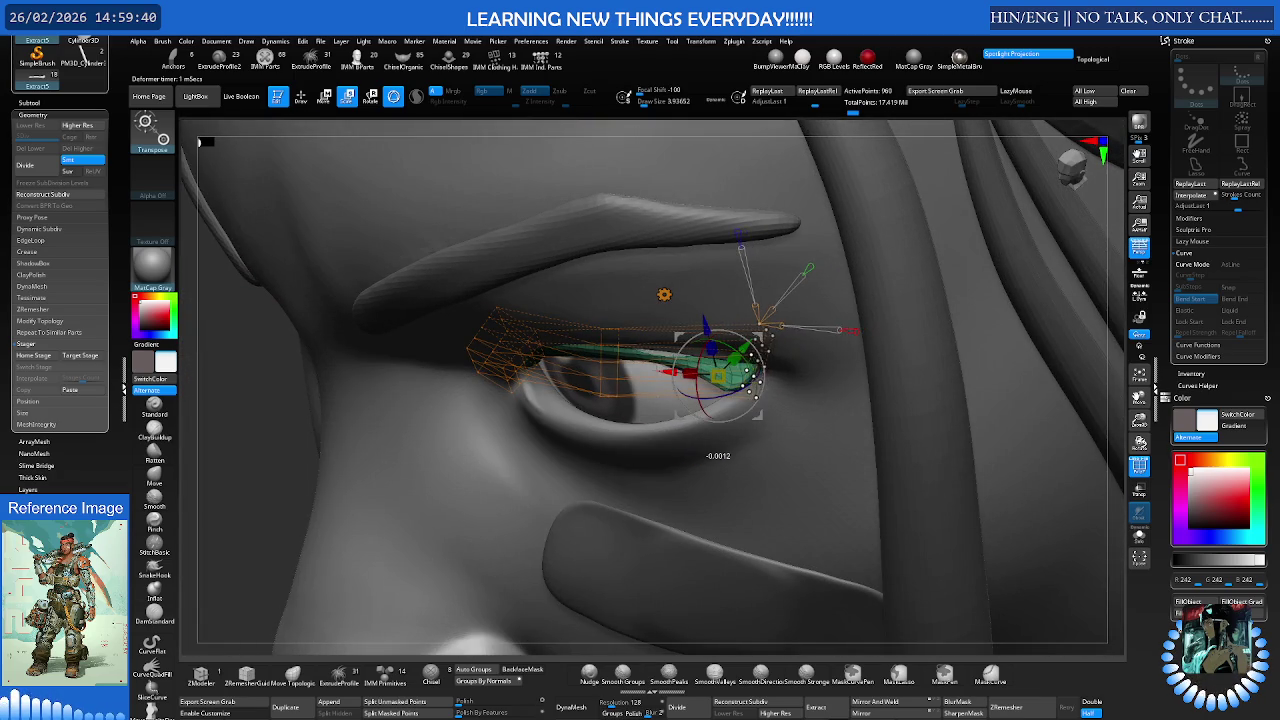
pyautogui.moveTo(676, 372); pyautogui.dragTo(671, 333, button='right')
pyautogui.press('ctrl')
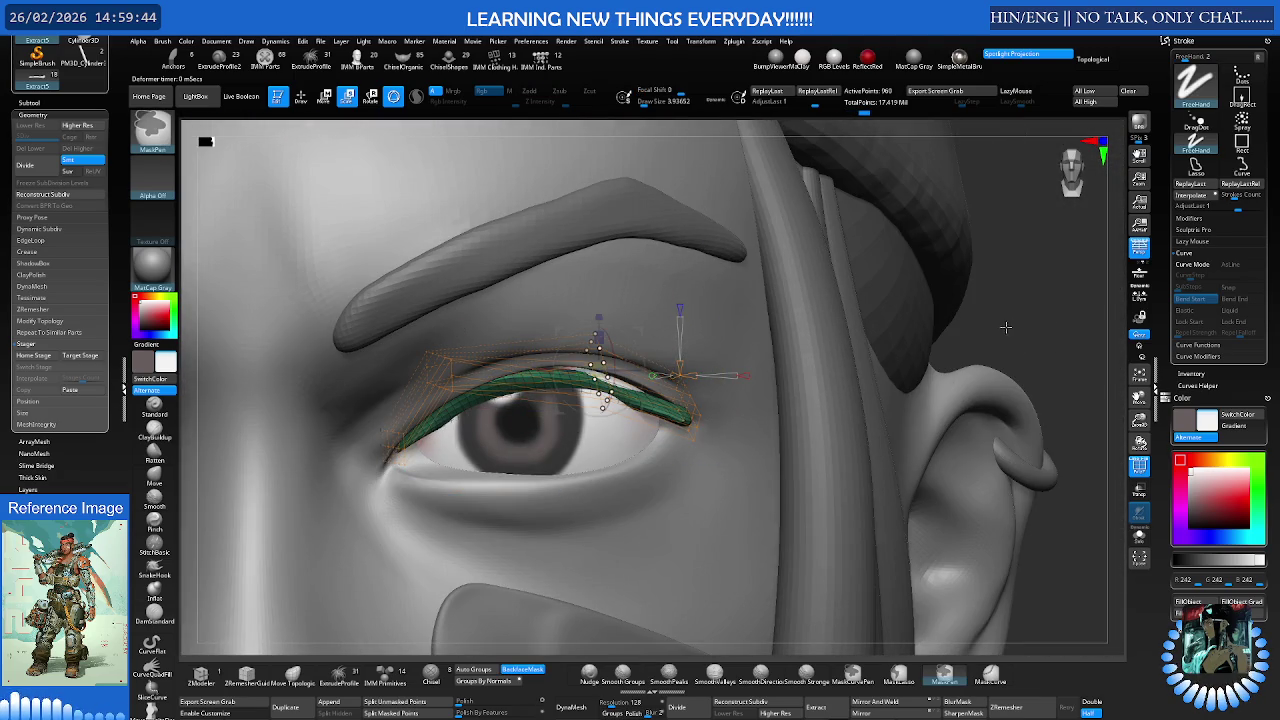
pyautogui.moveTo(623, 371)
pyautogui.mouseDown(button='right')
pyautogui.moveTo(600, 362)
pyautogui.moveTo(617, 335)
pyautogui.moveTo(606, 304)
pyautogui.moveTo(587, 301)
pyautogui.moveTo(567, 359)
pyautogui.mouseUp(button='right')
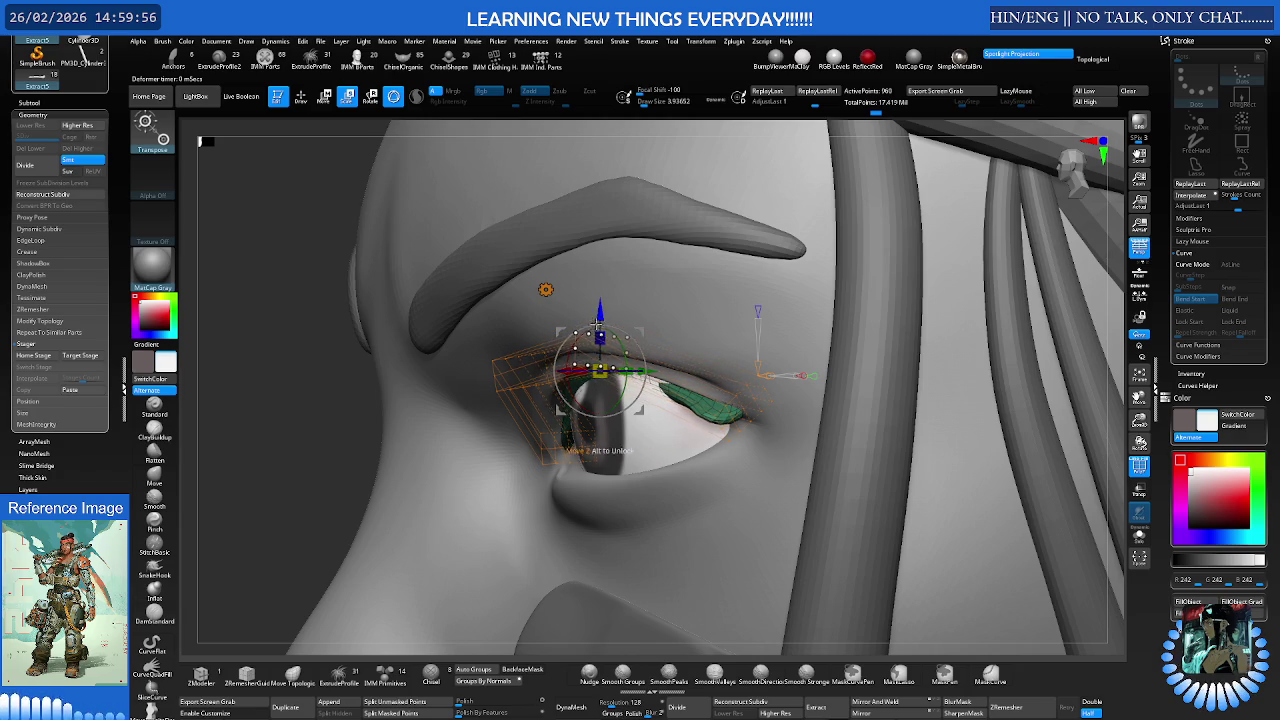
# - Rotate the strip's inner end so it follows the upper lid
pyautogui.moveTo(630, 330)
pyautogui.mouseDown(button='right')
pyautogui.moveTo(641, 323)
pyautogui.moveTo(630, 357)
pyautogui.moveTo(624, 347)
pyautogui.mouseUp(button='right')
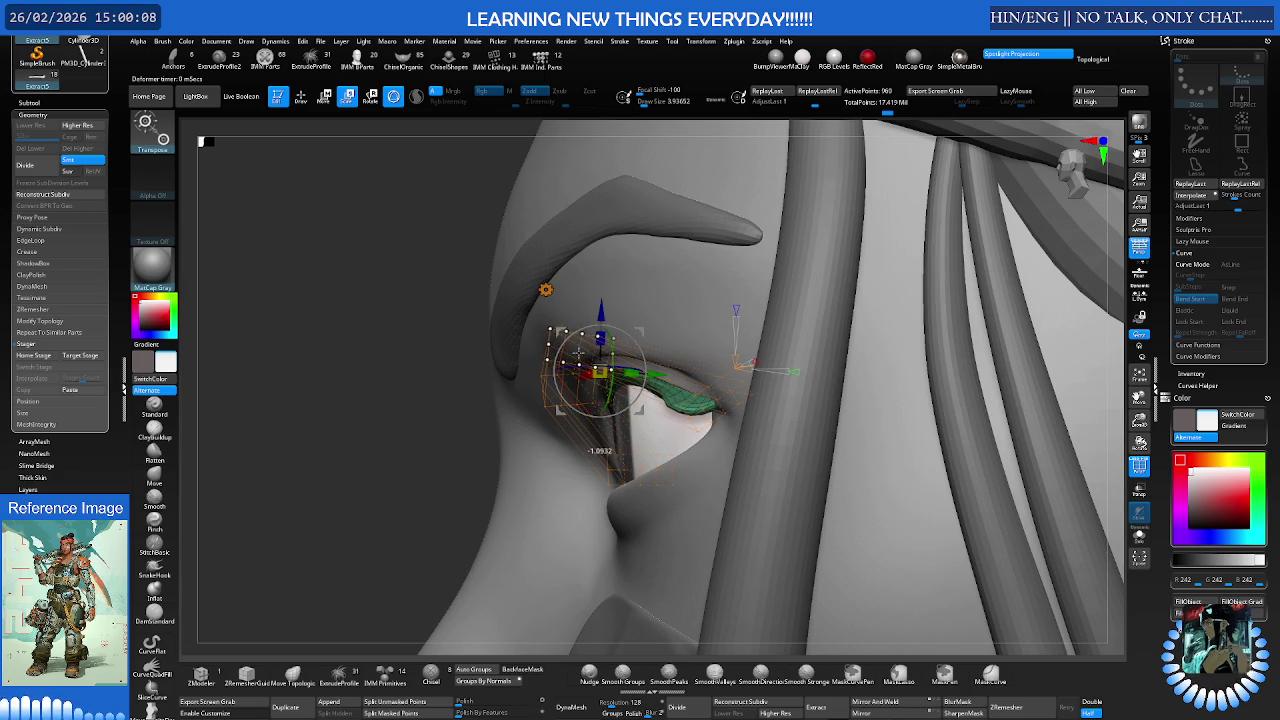
pyautogui.moveTo(581, 349)
pyautogui.mouseDown(button='right')
pyautogui.moveTo(624, 341)
pyautogui.moveTo(630, 358)
pyautogui.moveTo(608, 358)
pyautogui.moveTo(751, 344)
pyautogui.mouseUp(button='right')
pyautogui.moveTo(932, 348)
pyautogui.keyDown('ctrl'); pyautogui.mouseDown(button='right')
pyautogui.moveTo(693, 357)
pyautogui.moveTo(768, 413)
pyautogui.moveTo(762, 458)
pyautogui.mouseUp(button='right'); pyautogui.keyUp('ctrl')
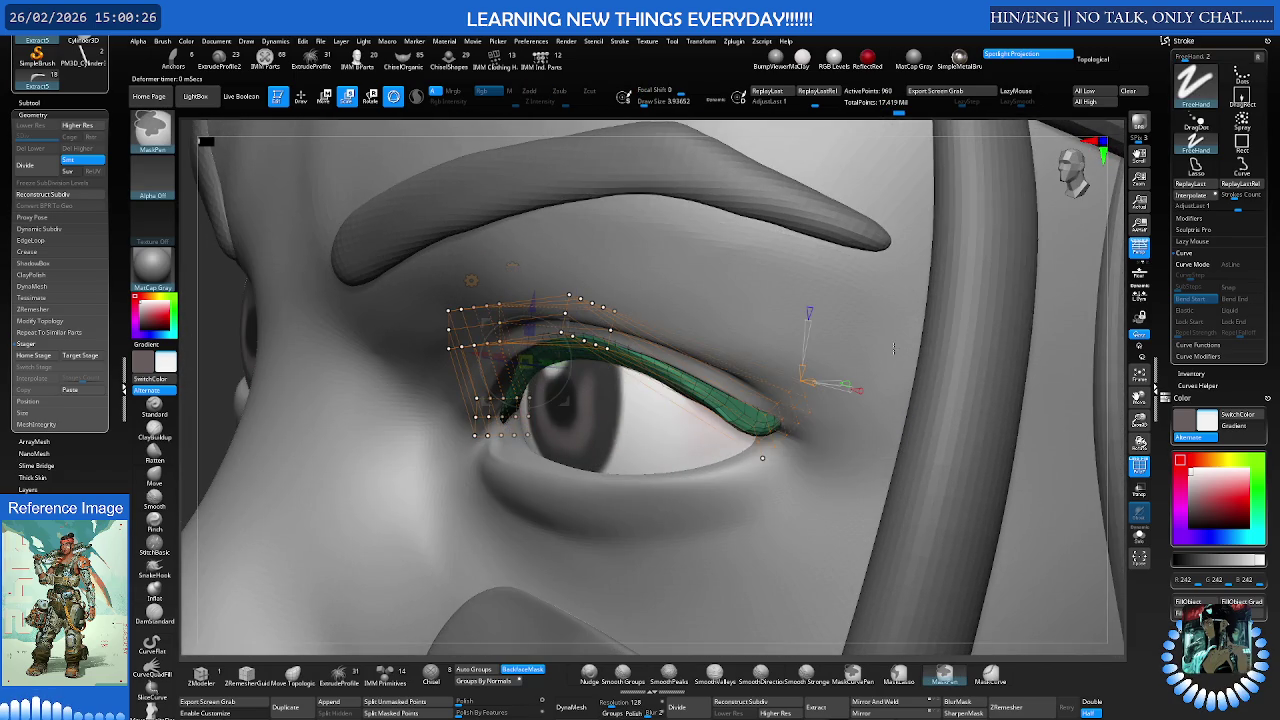
pyautogui.moveTo(890, 351)
pyautogui.mouseDown(button='right')
pyautogui.moveTo(755, 388)
pyautogui.moveTo(595, 345)
pyautogui.mouseUp(button='right')
pyautogui.moveTo(595, 345); pyautogui.dragTo(607, 330)
pyautogui.moveTo(607, 330); pyautogui.dragTo(577, 359, button='right')
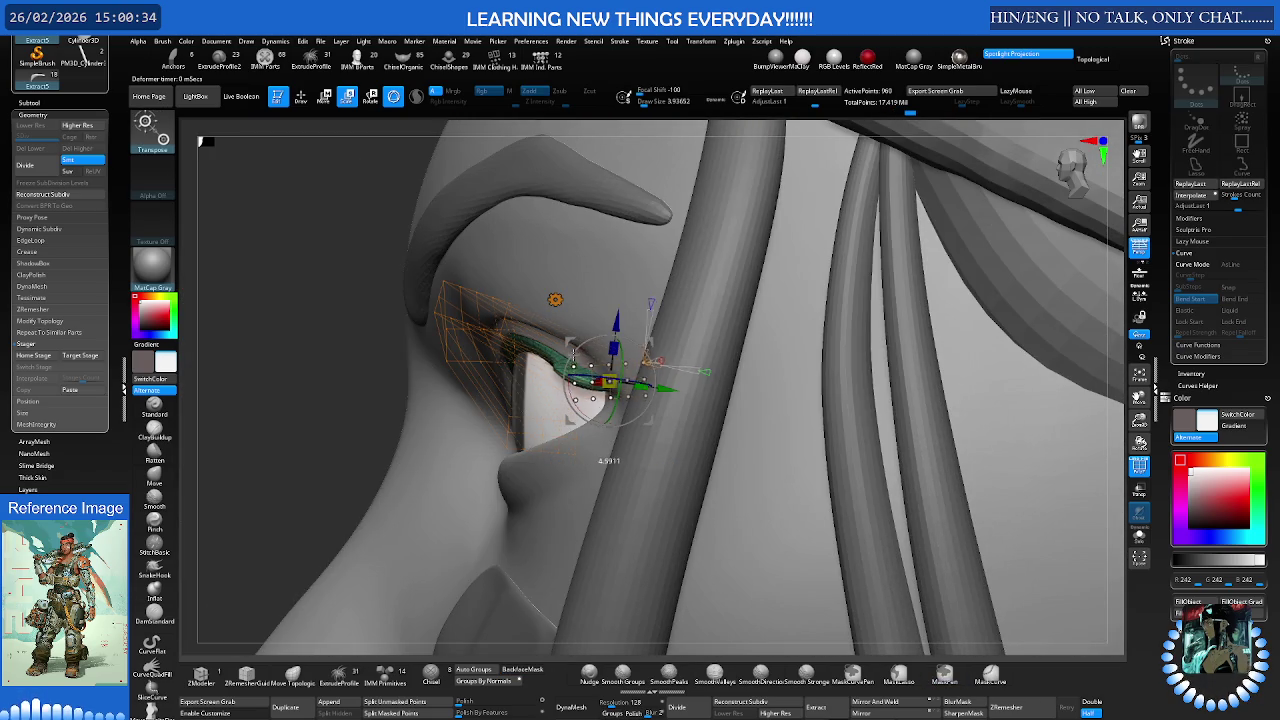
pyautogui.moveTo(587, 363); pyautogui.dragTo(618, 399, button='right')
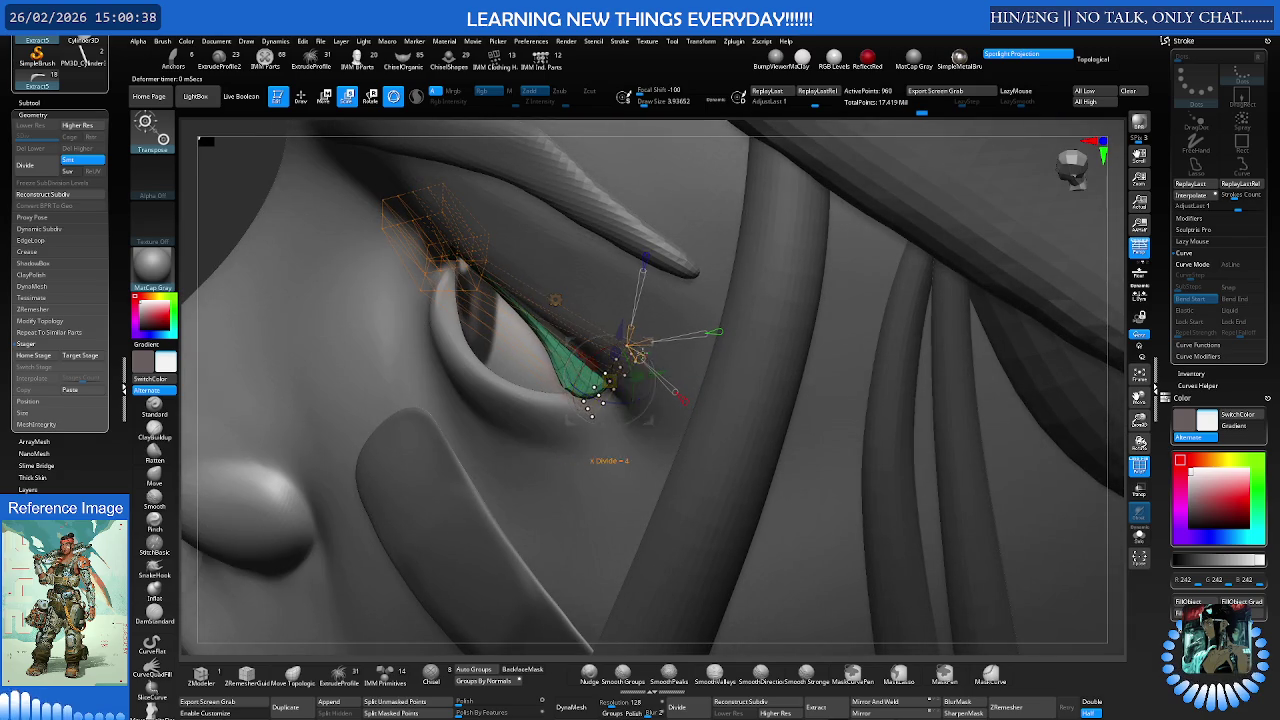
pyautogui.moveTo(638, 357); pyautogui.dragTo(924, 412, button='right')
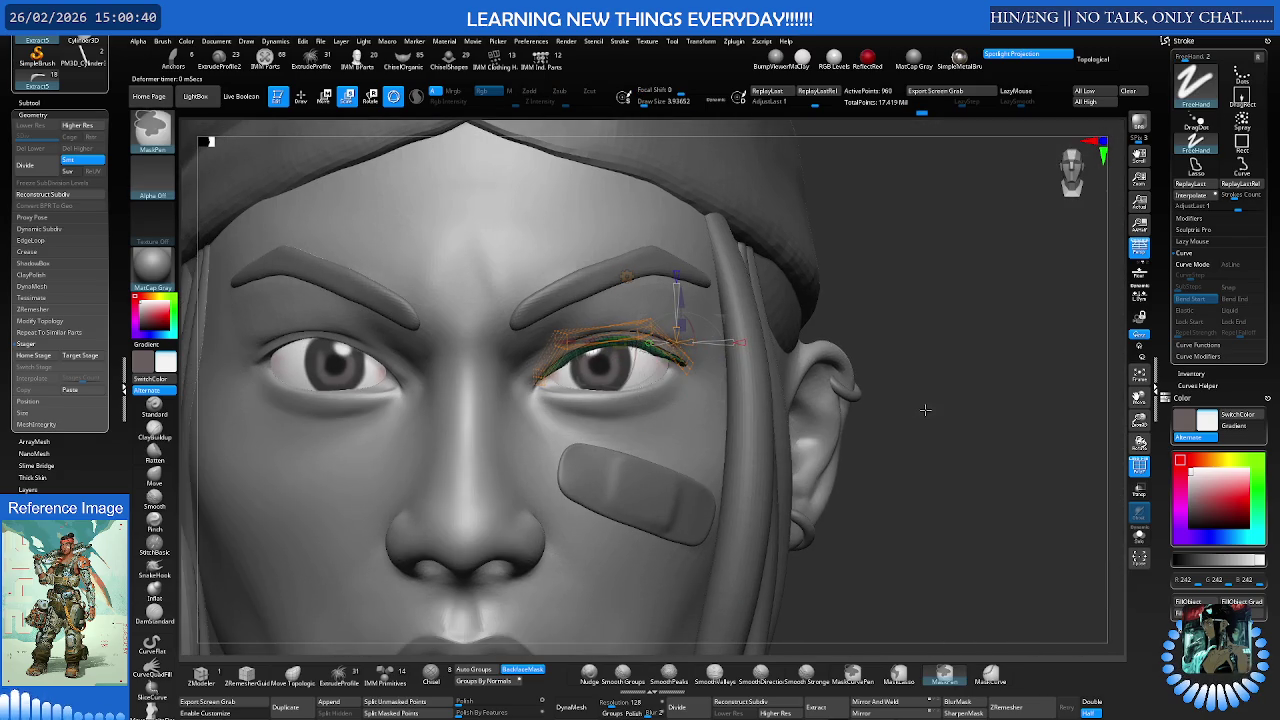
# - Put Transpose on the eyelid strip and bring up the Transform Type popup
pyautogui.scroll(5, 924, 412)
pyautogui.press('w')
pyautogui.click(577, 268)
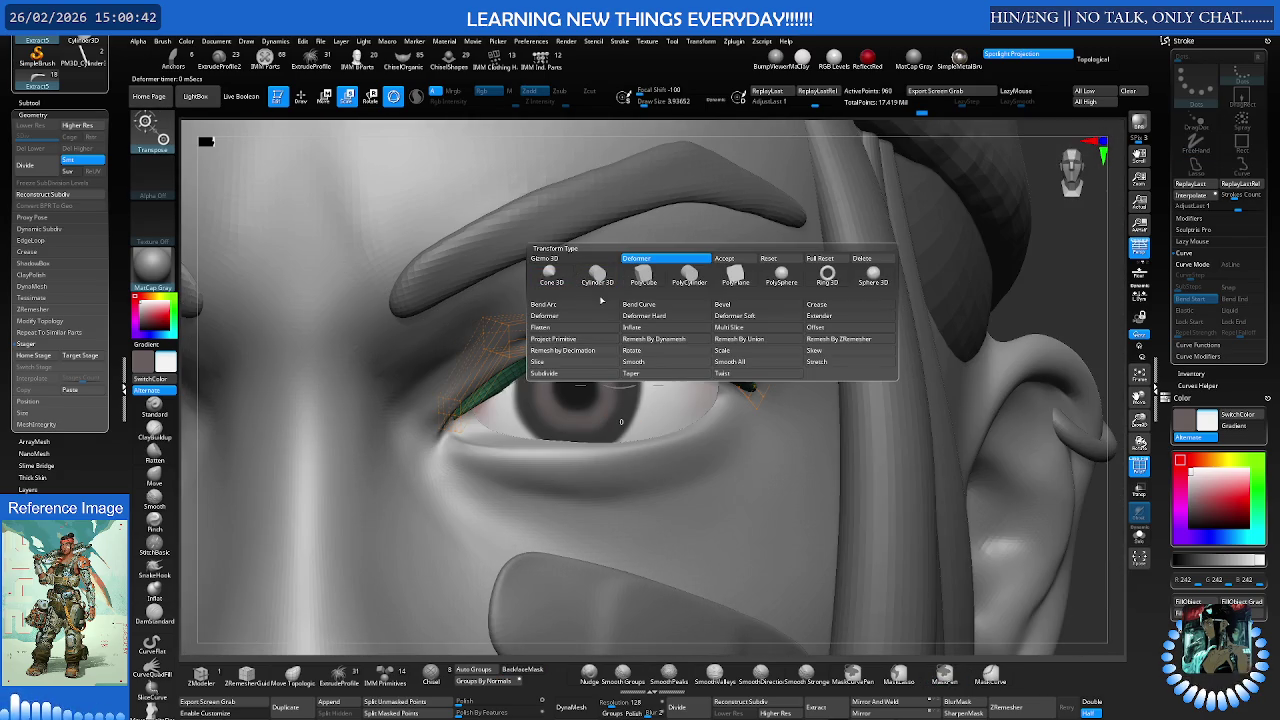
# - Select the Move brush, solo the eyelid strip and ZRemesh it to dense even topology
pyautogui.press('q')
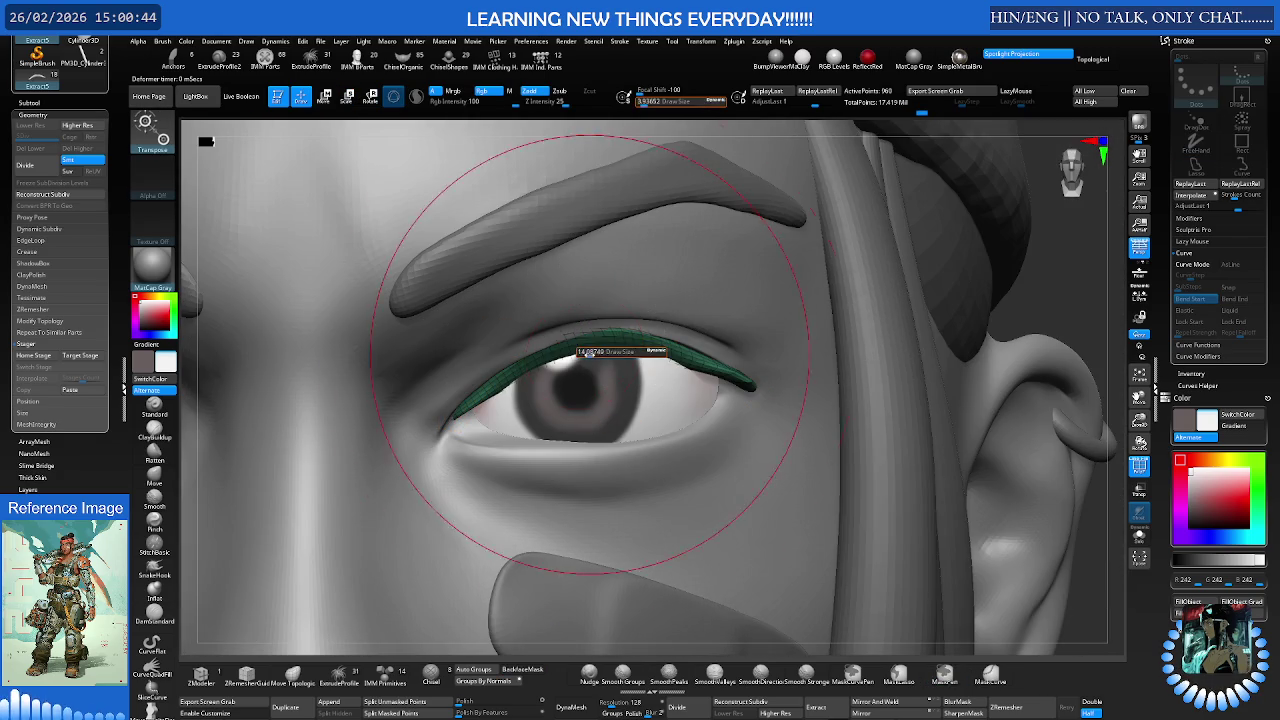
pyautogui.press('b')
pyautogui.press('m')
pyautogui.press('v')
pyautogui.moveTo(580, 363)
pyautogui.mouseDown(button='right')
pyautogui.moveTo(574, 318)
pyautogui.moveTo(526, 372)
pyautogui.mouseUp(button='right')
pyautogui.hotkey('ctrl', 'shift', 'f')
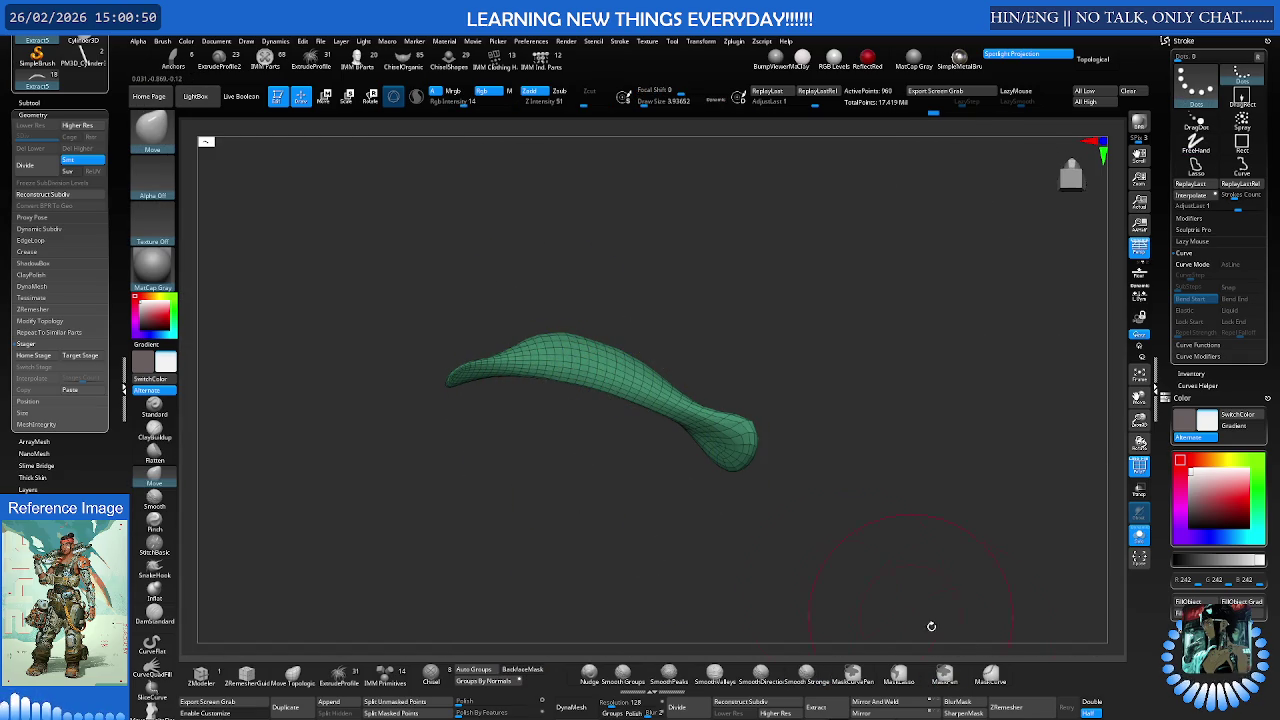
pyautogui.click(1013, 706)
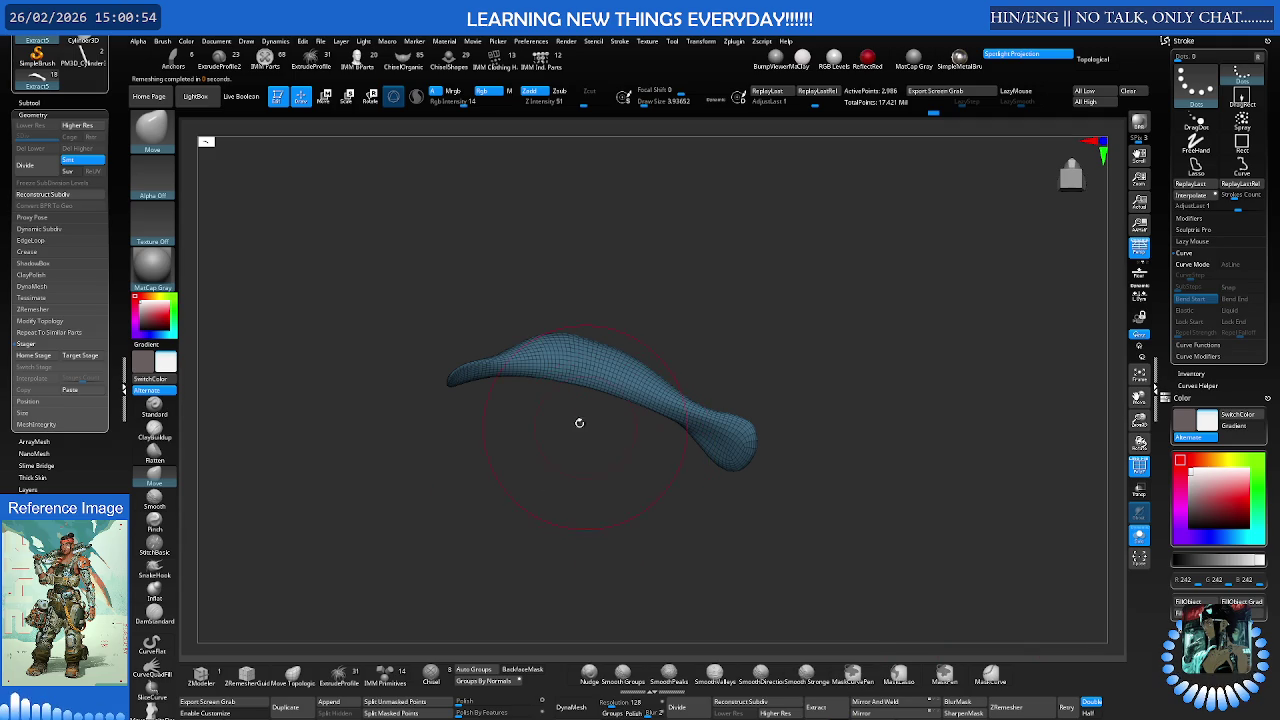
# - Flatten the hump on top of the strip into a flatter arc
pyautogui.scroll(3, 540, 345)
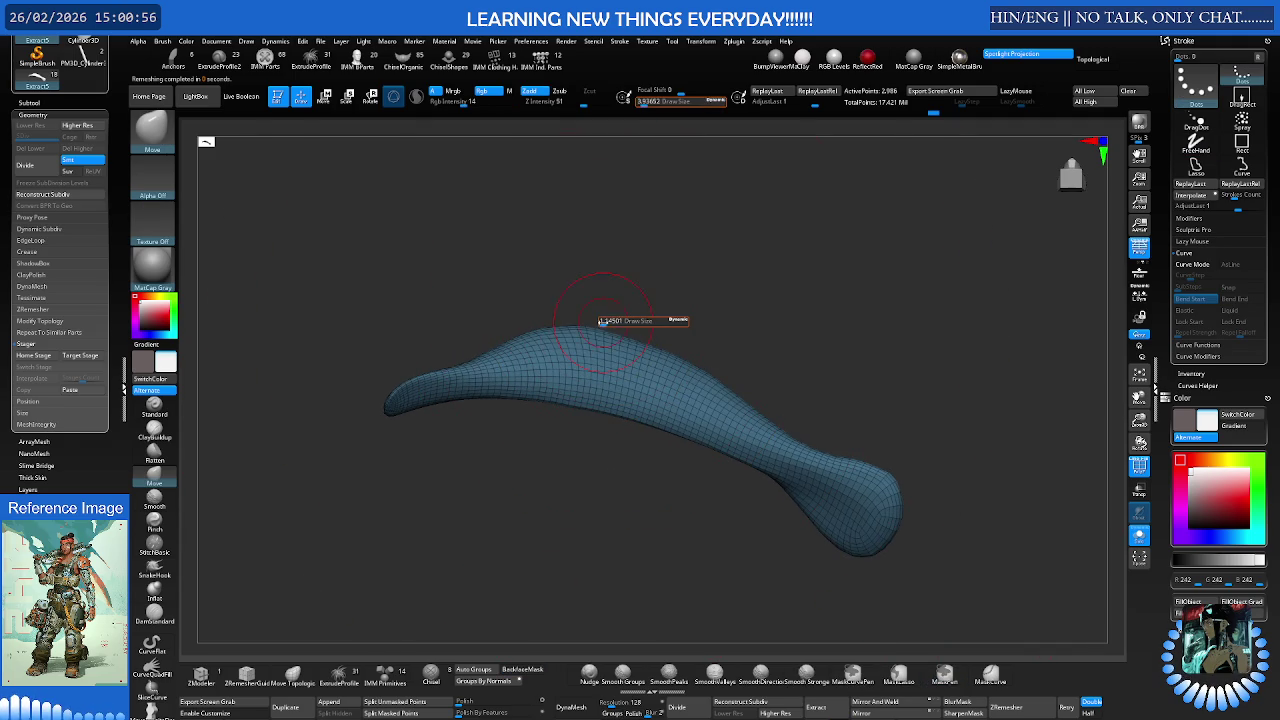
pyautogui.moveTo(601, 322)
pyautogui.mouseDown()
pyautogui.moveTo(571, 343)
pyautogui.moveTo(622, 384)
pyautogui.moveTo(540, 380)
pyautogui.moveTo(820, 500)
pyautogui.mouseUp()
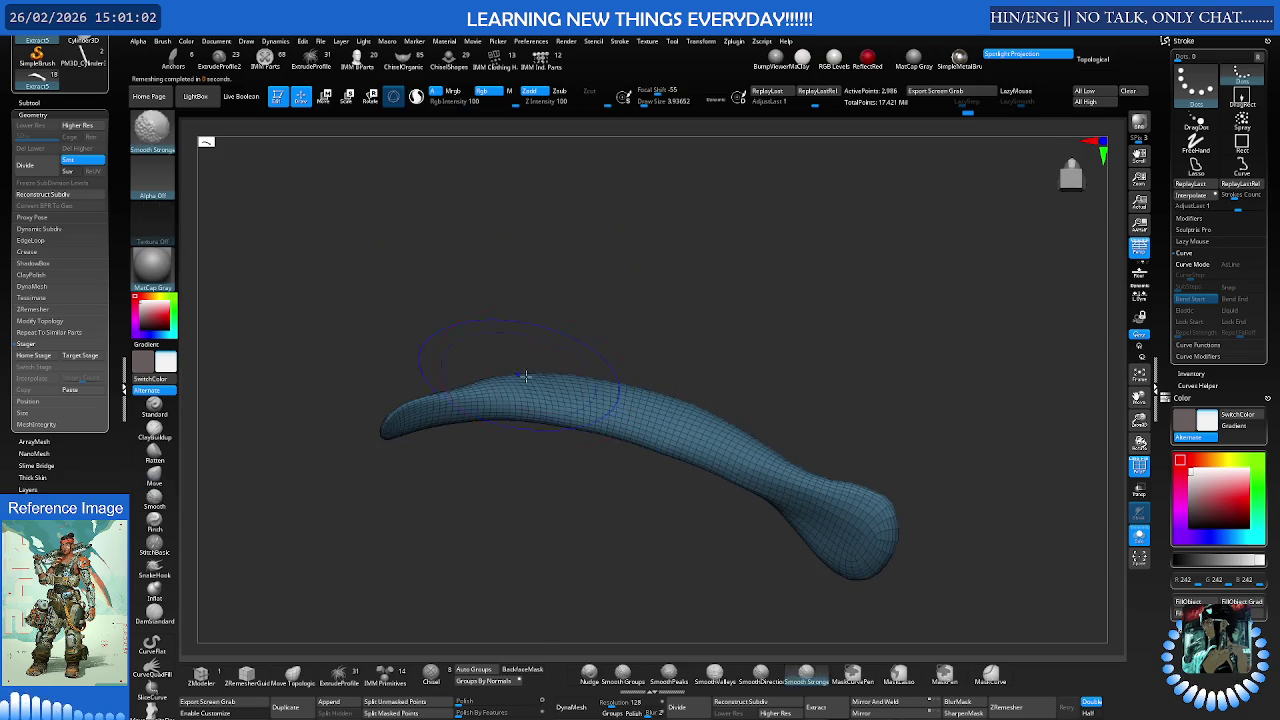
pyautogui.moveTo(450, 420)
pyautogui.keyDown('shift'); pyautogui.mouseDown()
pyautogui.moveTo(765, 472)
pyautogui.moveTo(620, 400)
pyautogui.mouseUp(); pyautogui.keyUp('shift')
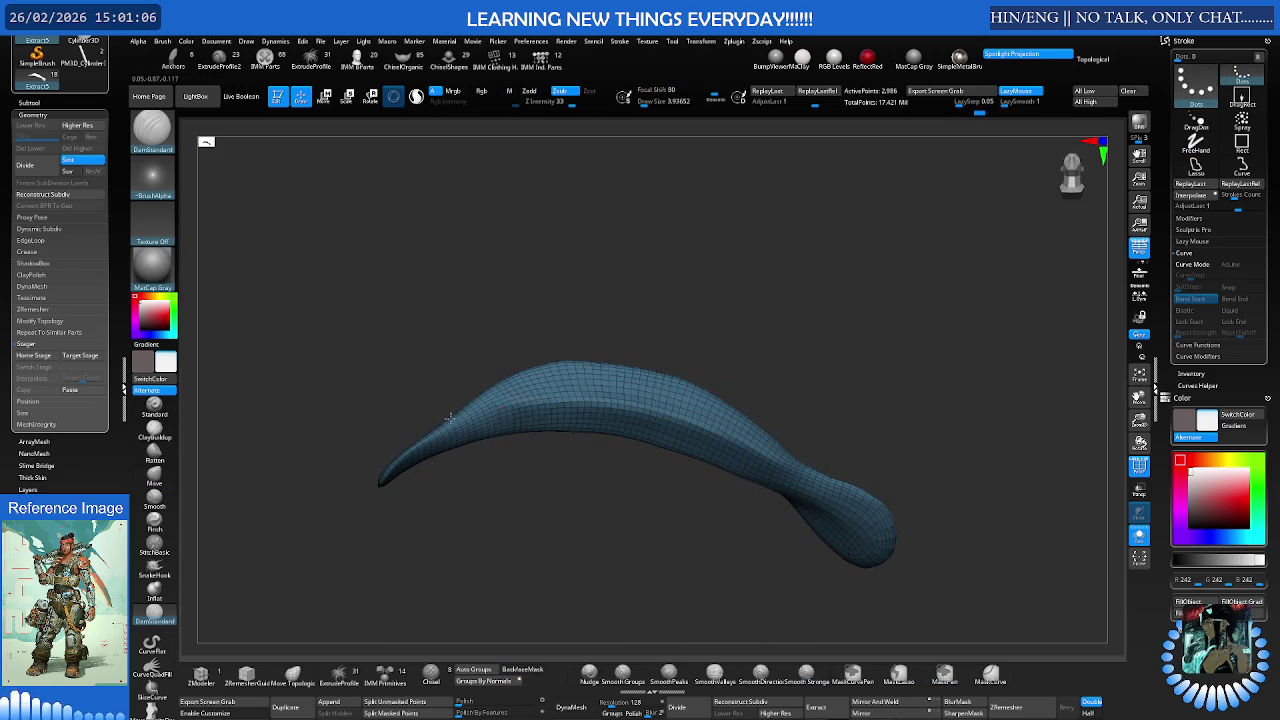
pyautogui.moveTo(490, 450)
pyautogui.mouseDown()
pyautogui.moveTo(535, 441)
pyautogui.moveTo(606, 371)
pyautogui.moveTo(589, 352)
pyautogui.mouseUp()
pyautogui.press('s')
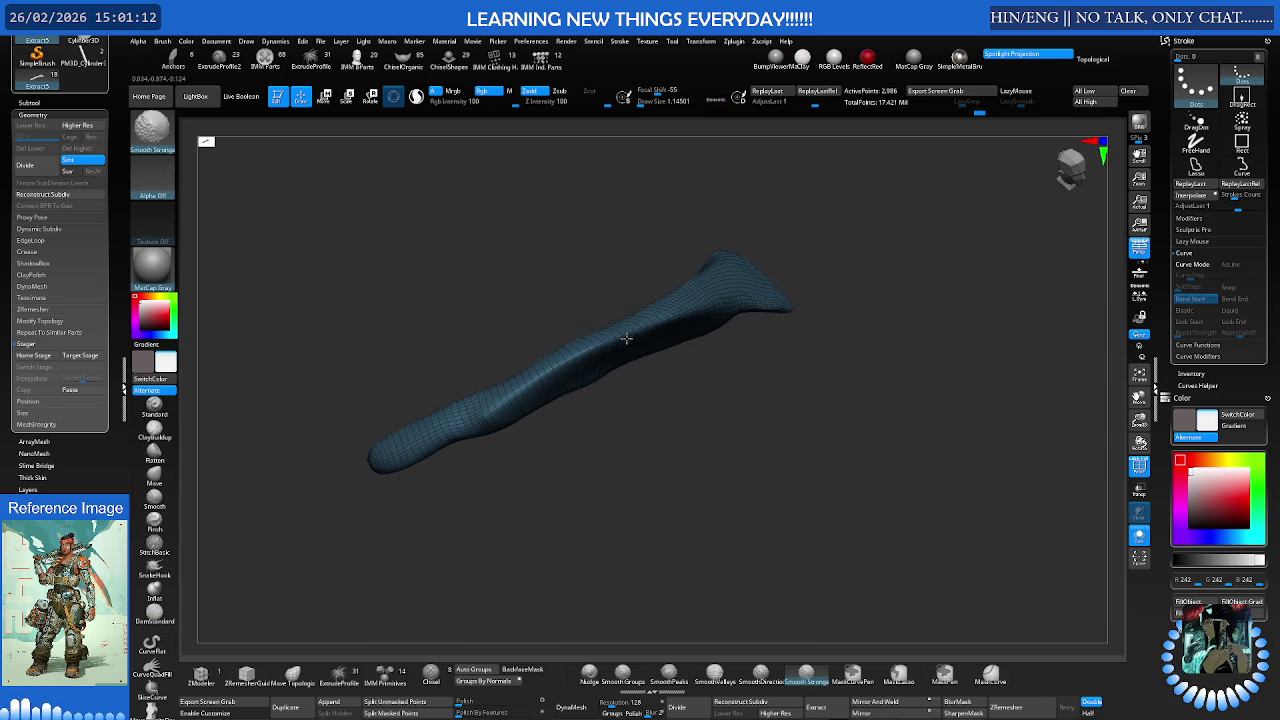
pyautogui.moveTo(646, 323); pyautogui.dragTo(606, 347)
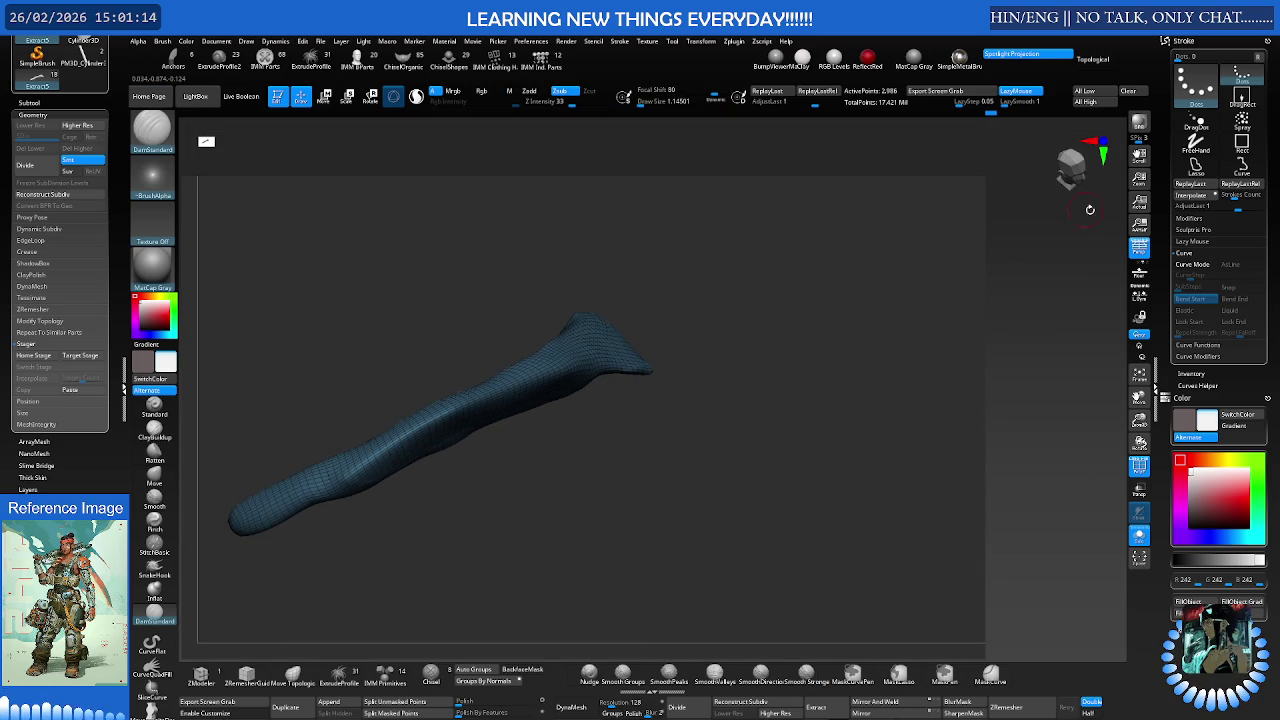
pyautogui.click(1139, 201)
# - Smooth the strip's surface, including its thick end
pyautogui.press('shift')
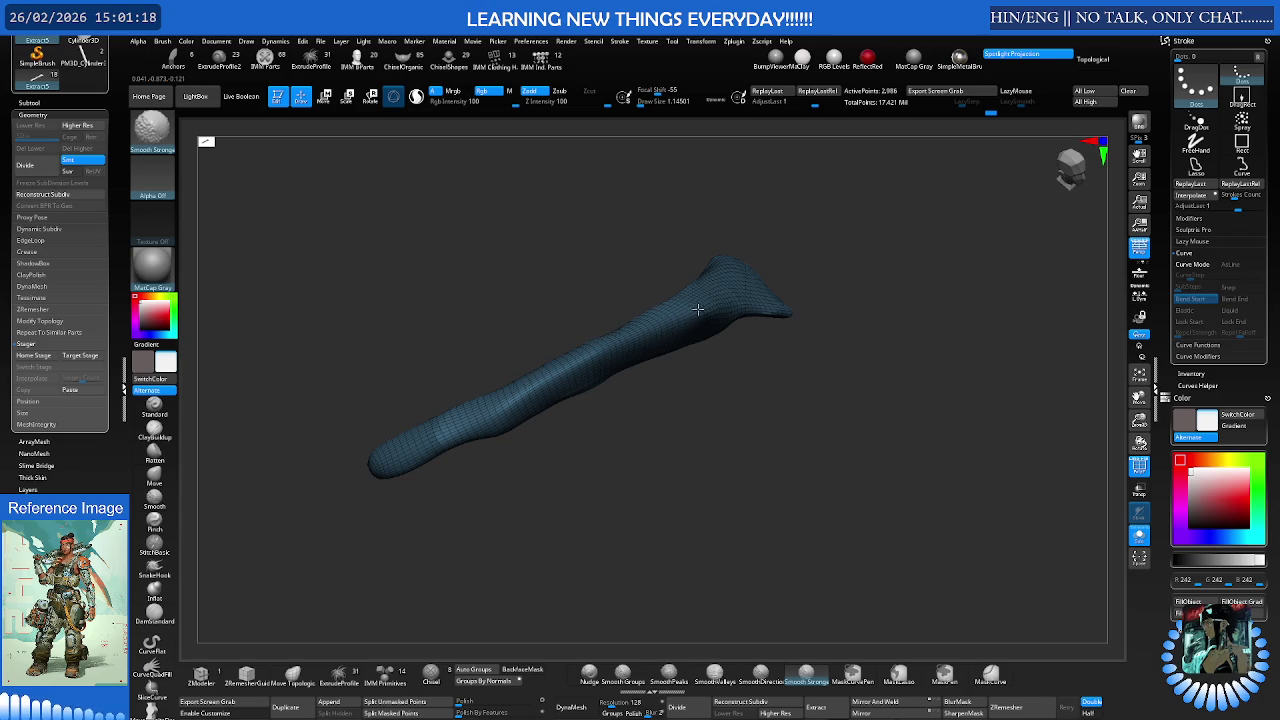
pyautogui.moveTo(491, 380); pyautogui.dragTo(486, 311)
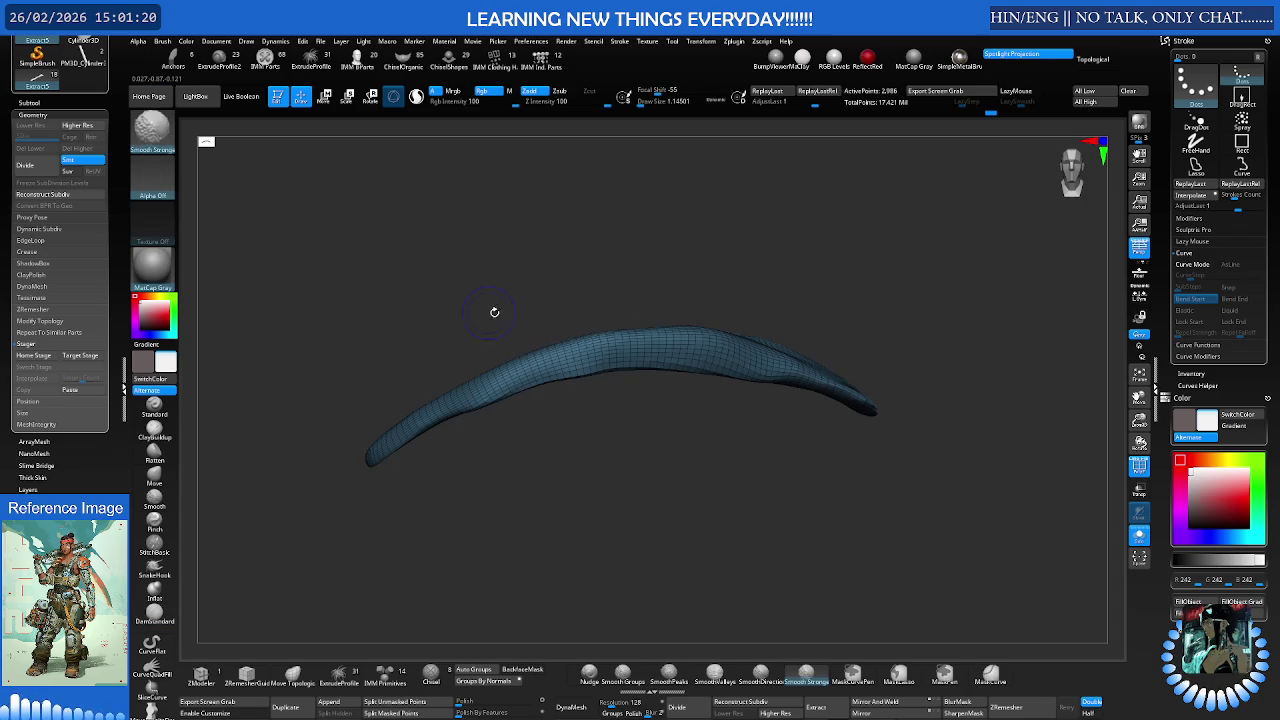
pyautogui.press('s')
pyautogui.moveTo(571, 341); pyautogui.dragTo(650, 413)
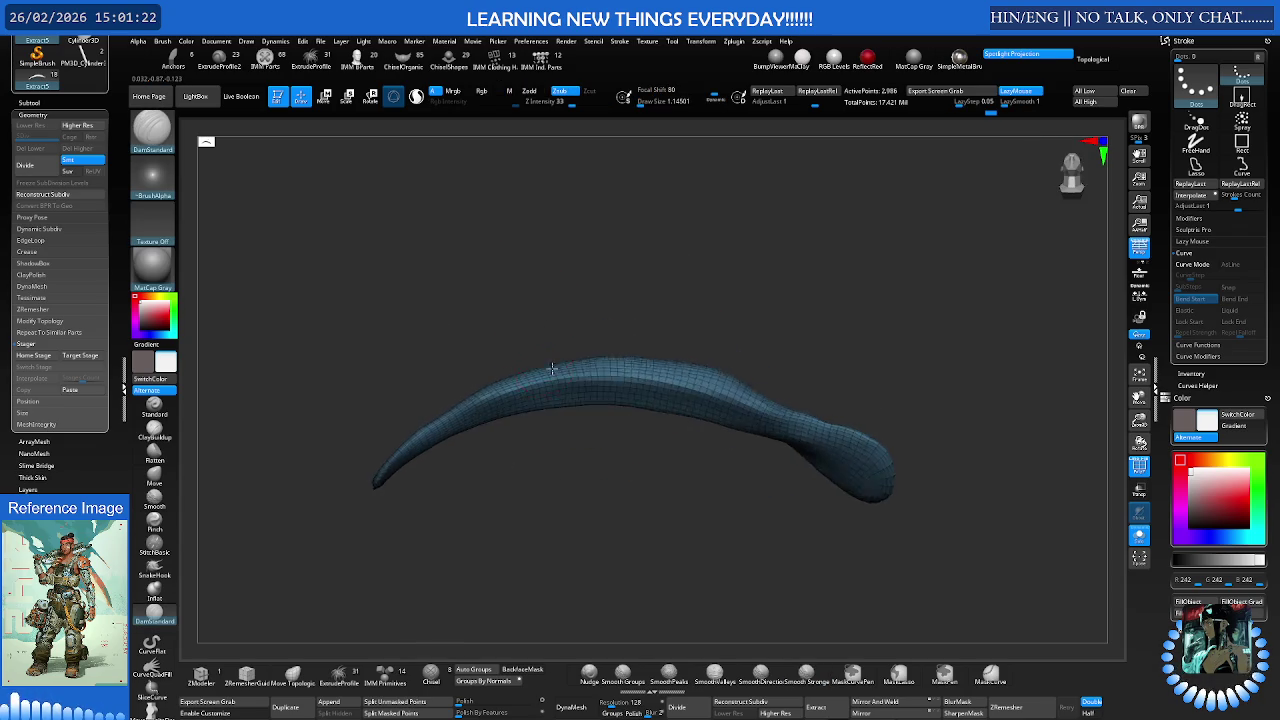
pyautogui.press('shift')
pyautogui.moveTo(749, 441); pyautogui.dragTo(789, 467)
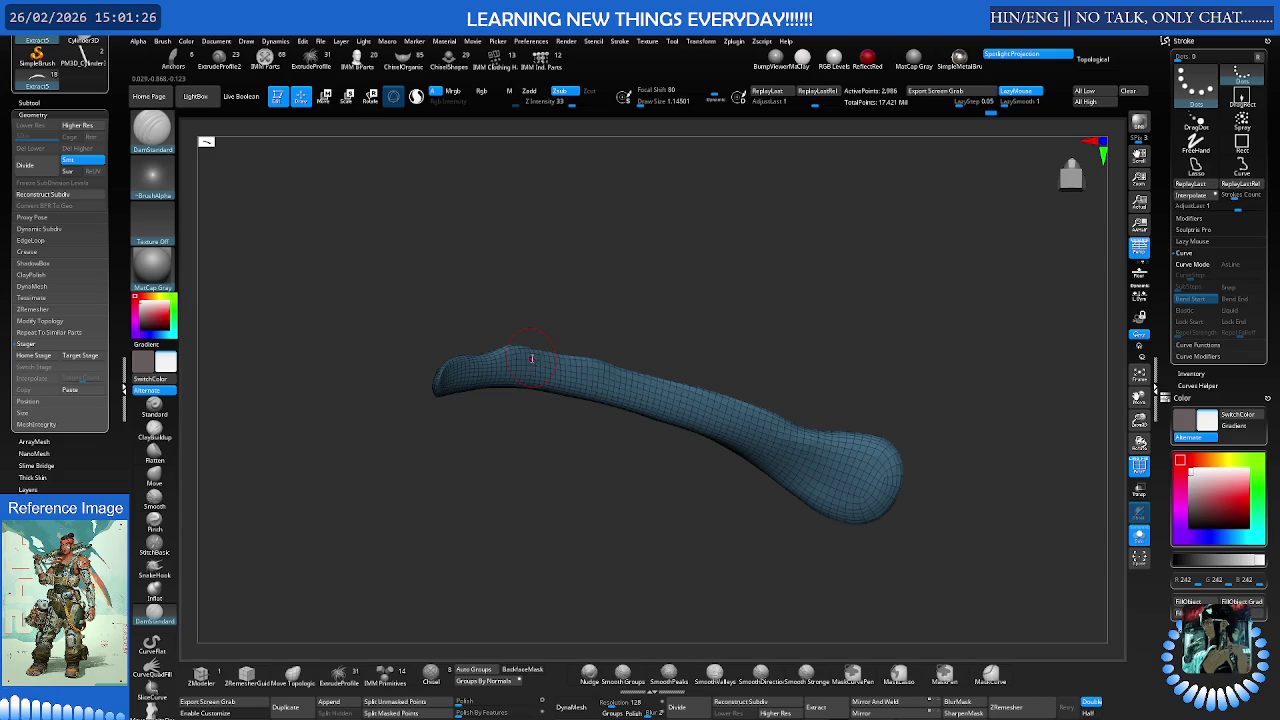
pyautogui.moveTo(531, 358); pyautogui.dragTo(627, 392, button='right')
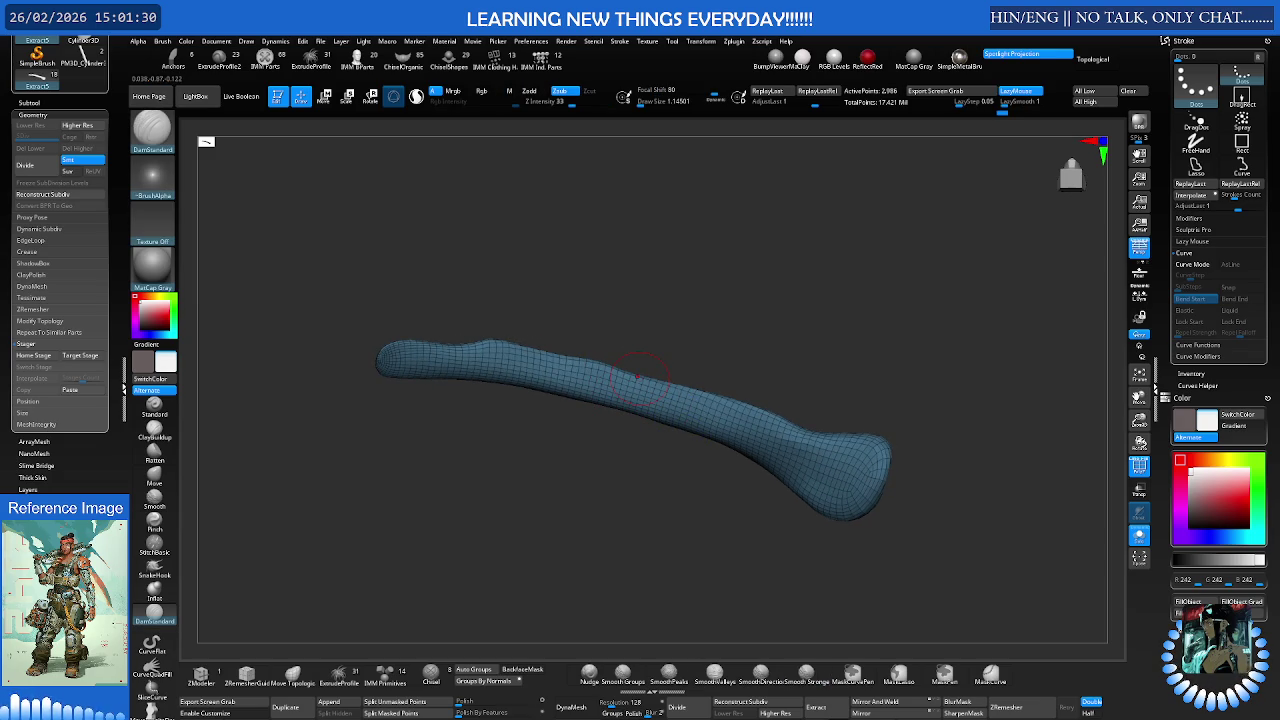
pyautogui.moveTo(640, 375); pyautogui.dragTo(677, 309, button='right')
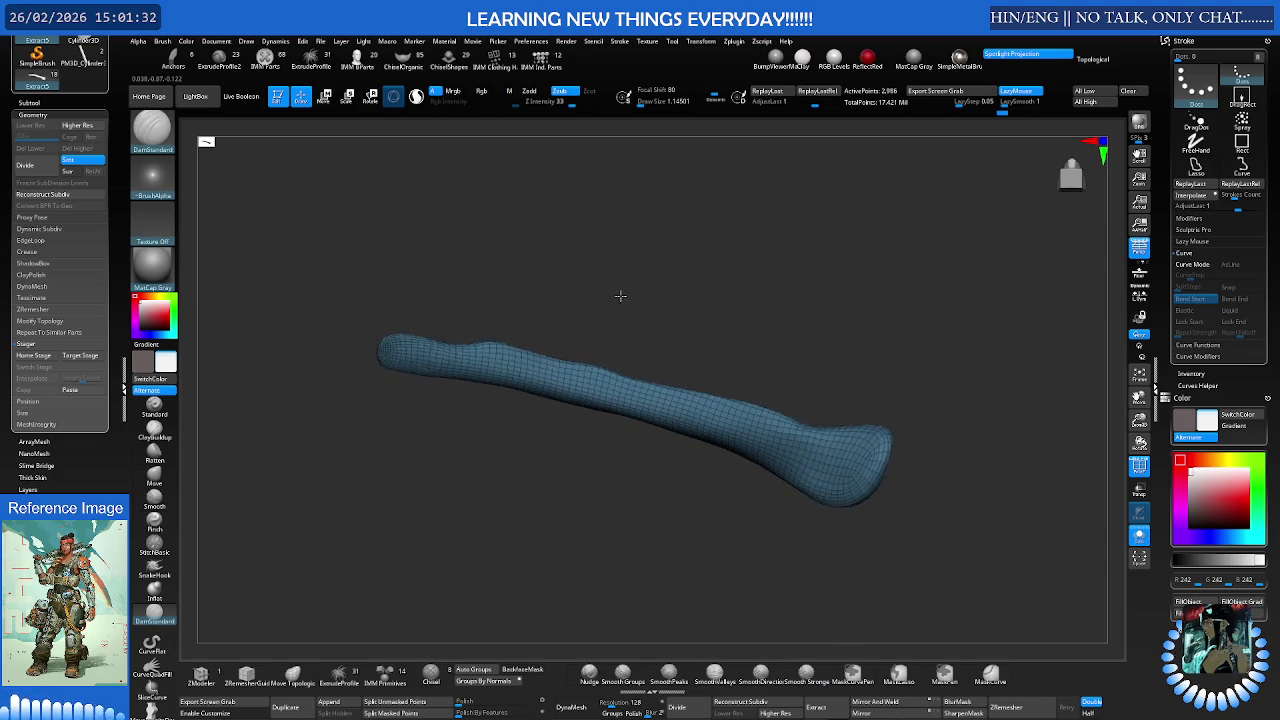
pyautogui.scroll(3, 640, 340)
# - At brush size 1, crease the strip's upper edge with DamStandard and Polish by Features
pyautogui.press('space')
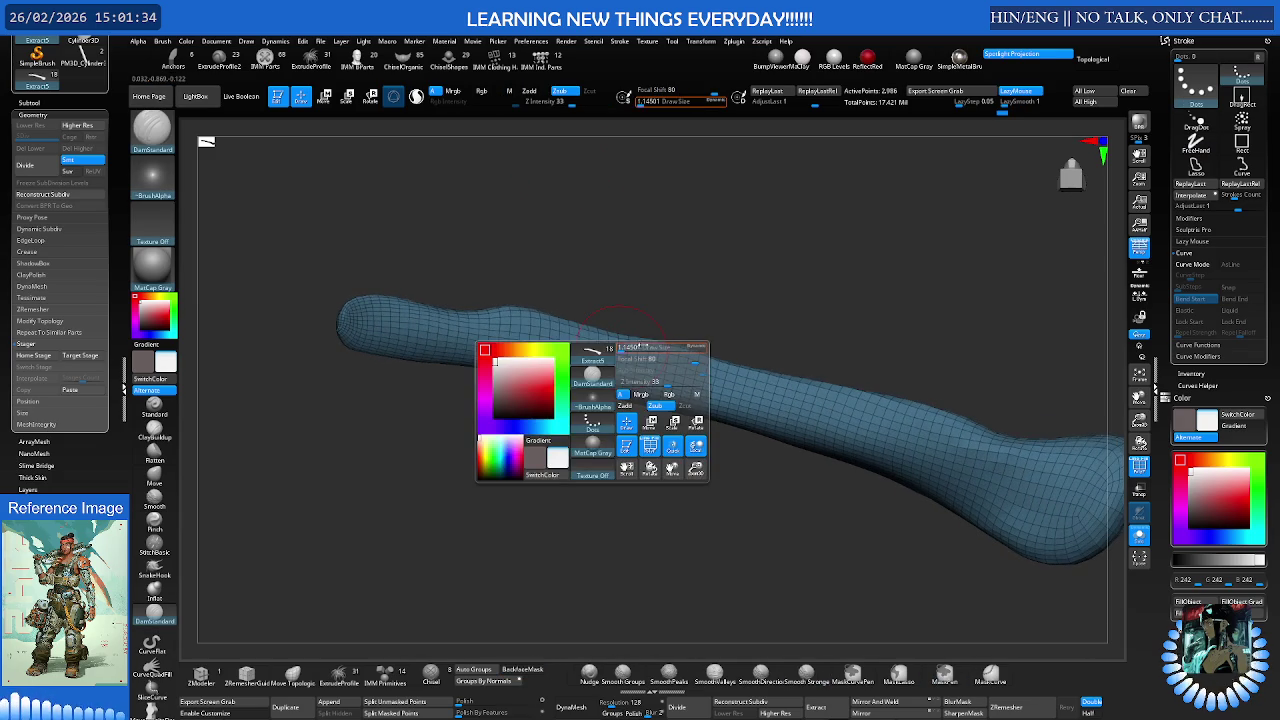
pyautogui.moveTo(600, 320)
pyautogui.mouseDown(button='right')
pyautogui.moveTo(560, 322)
pyautogui.moveTo(554, 394)
pyautogui.moveTo(623, 423)
pyautogui.mouseUp(button='right')
pyautogui.press('shift')
pyautogui.press('s')
pyautogui.press('Return')
pyautogui.moveTo(530, 357)
pyautogui.mouseDown(button='right')
pyautogui.moveTo(580, 343)
pyautogui.moveTo(603, 366)
pyautogui.moveTo(791, 312)
pyautogui.moveTo(893, 359)
pyautogui.mouseUp(button='right')
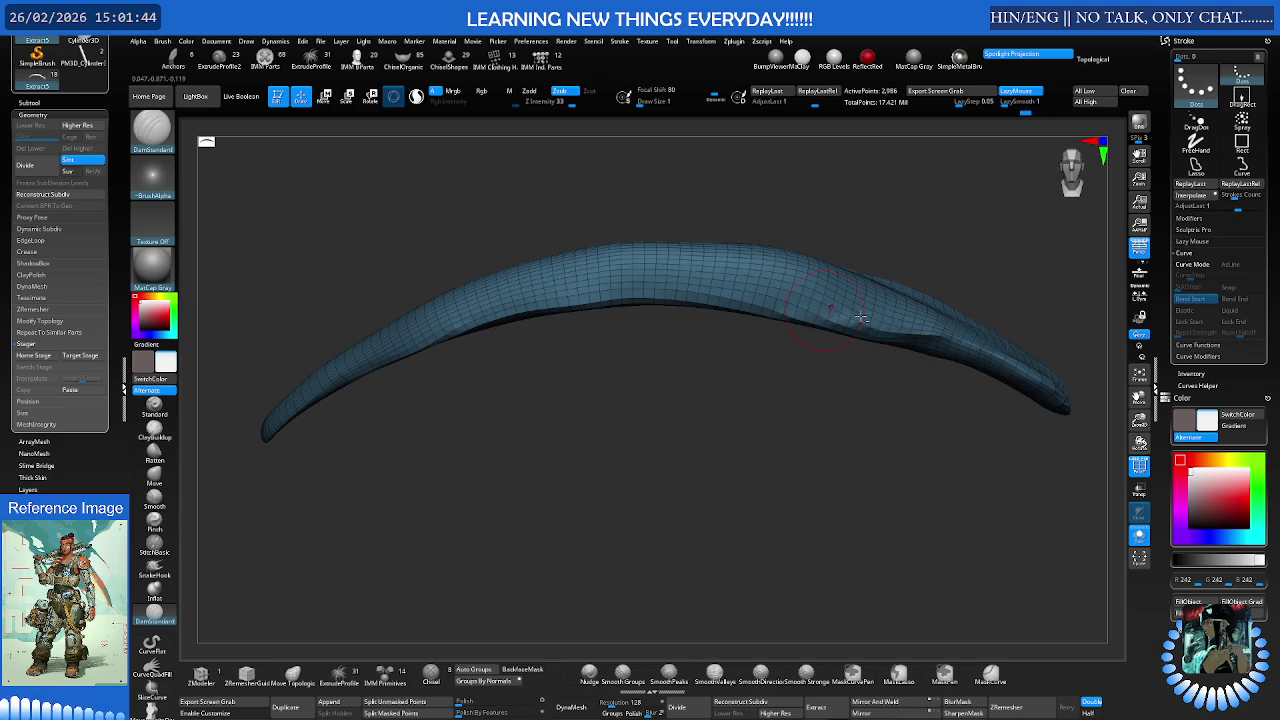
pyautogui.moveTo(903, 326); pyautogui.dragTo(616, 304)
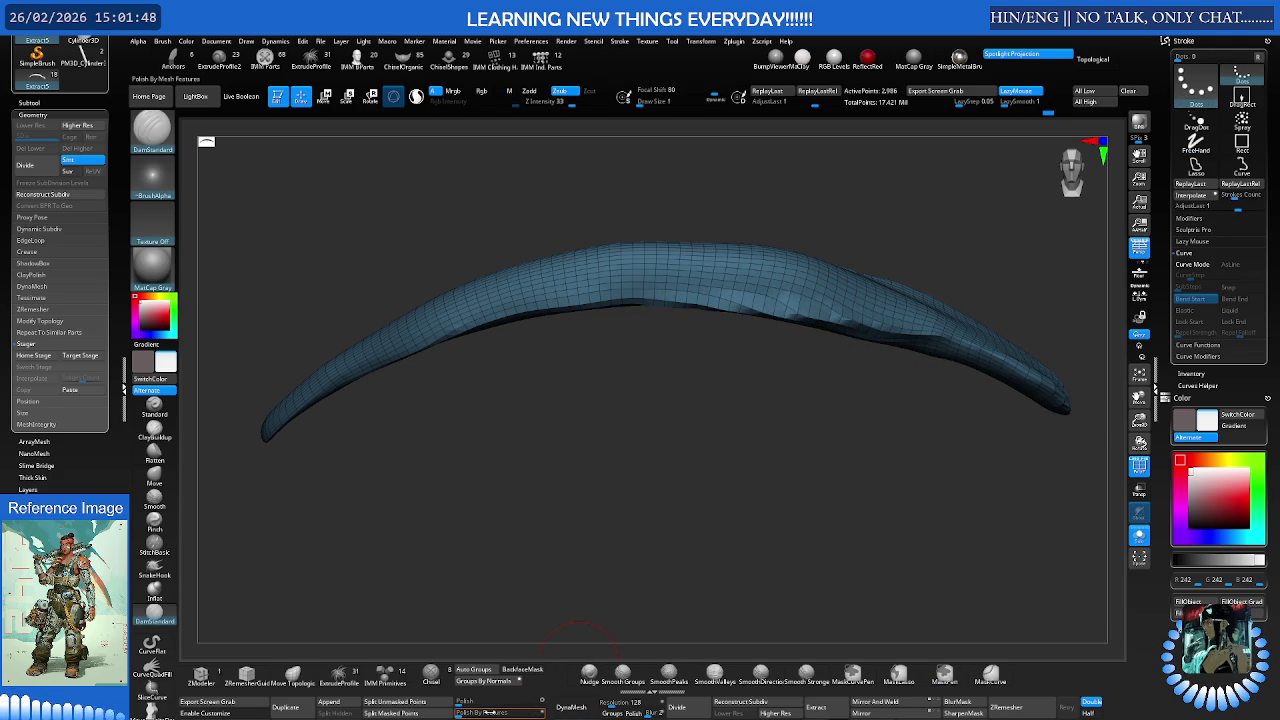
pyautogui.click(465, 702)
# - Check the strip's arc from several angles, then show the face again
pyautogui.moveTo(766, 506)
pyautogui.mouseDown(button='right')
pyautogui.moveTo(824, 372)
pyautogui.moveTo(917, 360)
pyautogui.mouseUp(button='right')
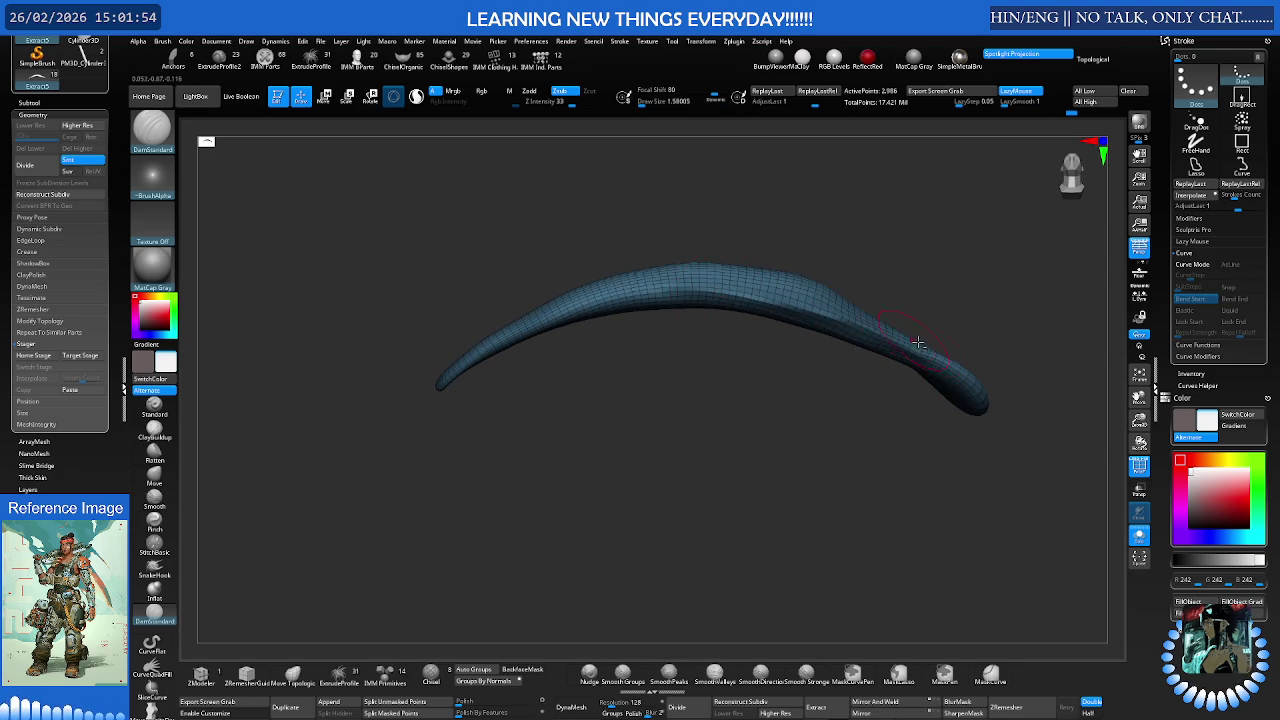
pyautogui.moveTo(598, 303)
pyautogui.keyDown('shift'); pyautogui.mouseDown(button='right')
pyautogui.moveTo(606, 406)
pyautogui.moveTo(830, 300)
pyautogui.mouseUp(button='right'); pyautogui.keyUp('shift')
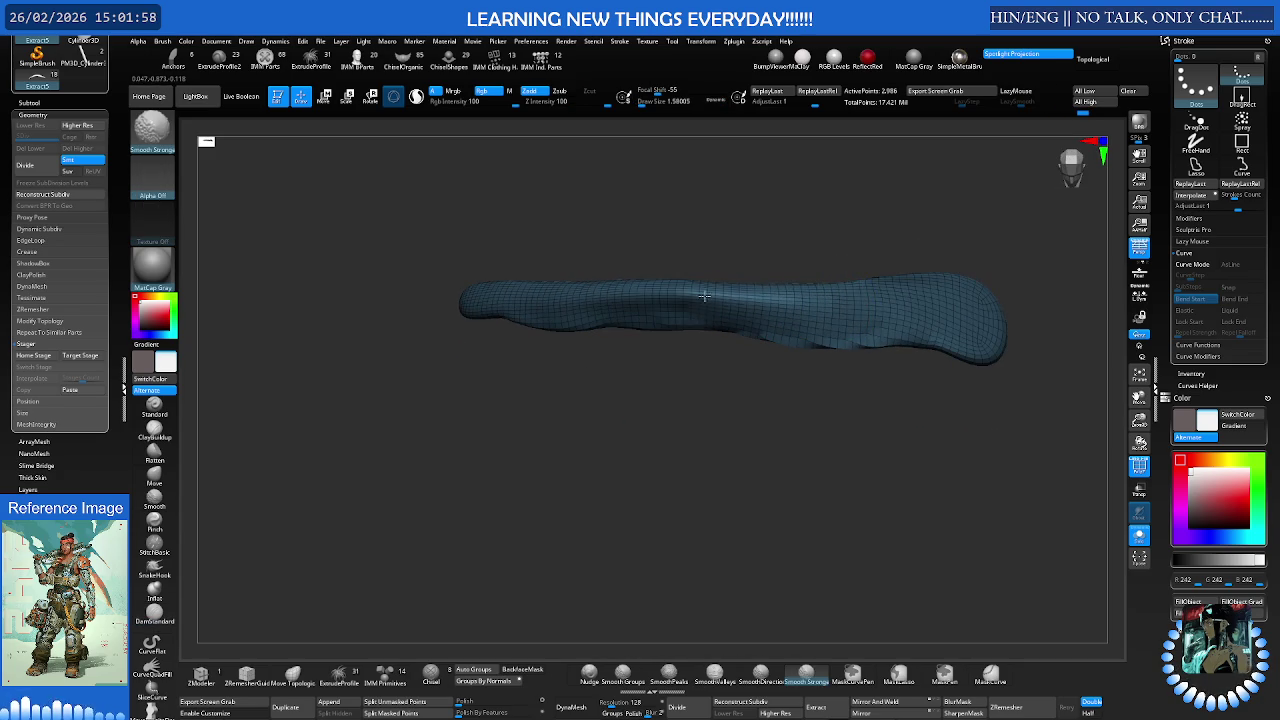
pyautogui.moveTo(712, 297); pyautogui.dragTo(710, 302, button='right')
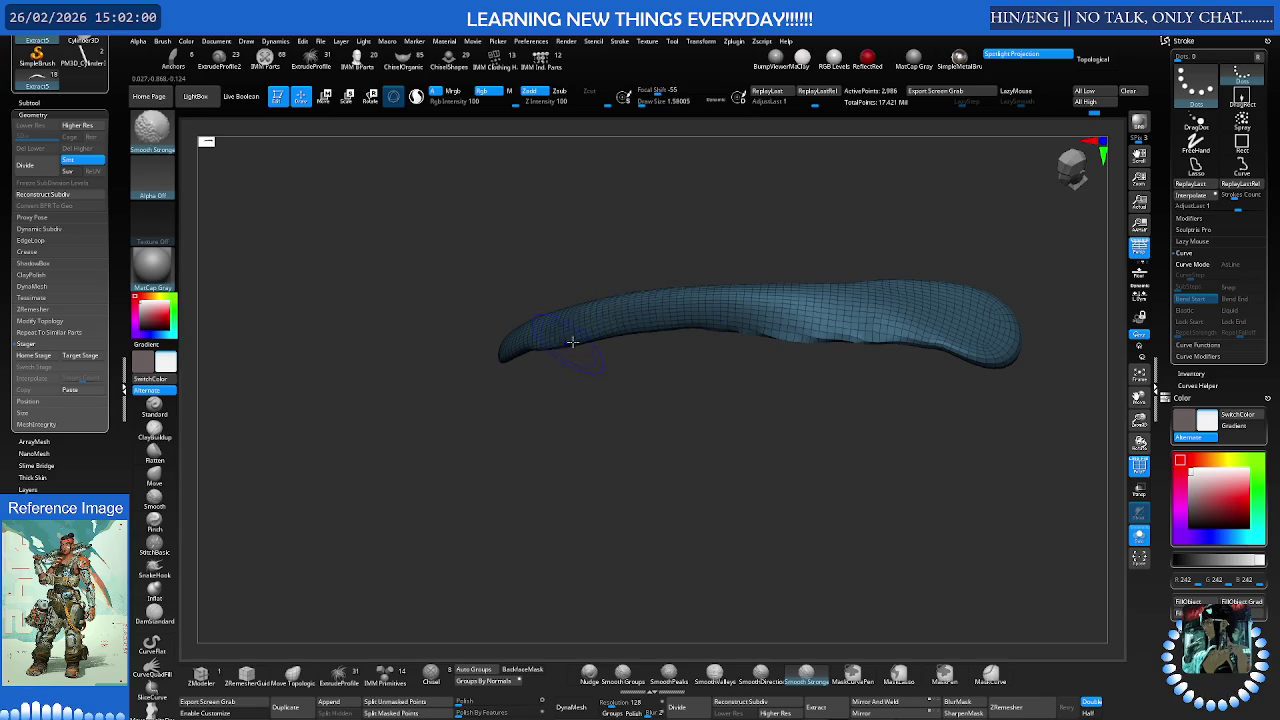
pyautogui.moveTo(556, 347); pyautogui.dragTo(620, 274, button='right')
pyautogui.hotkey('shift', 's')
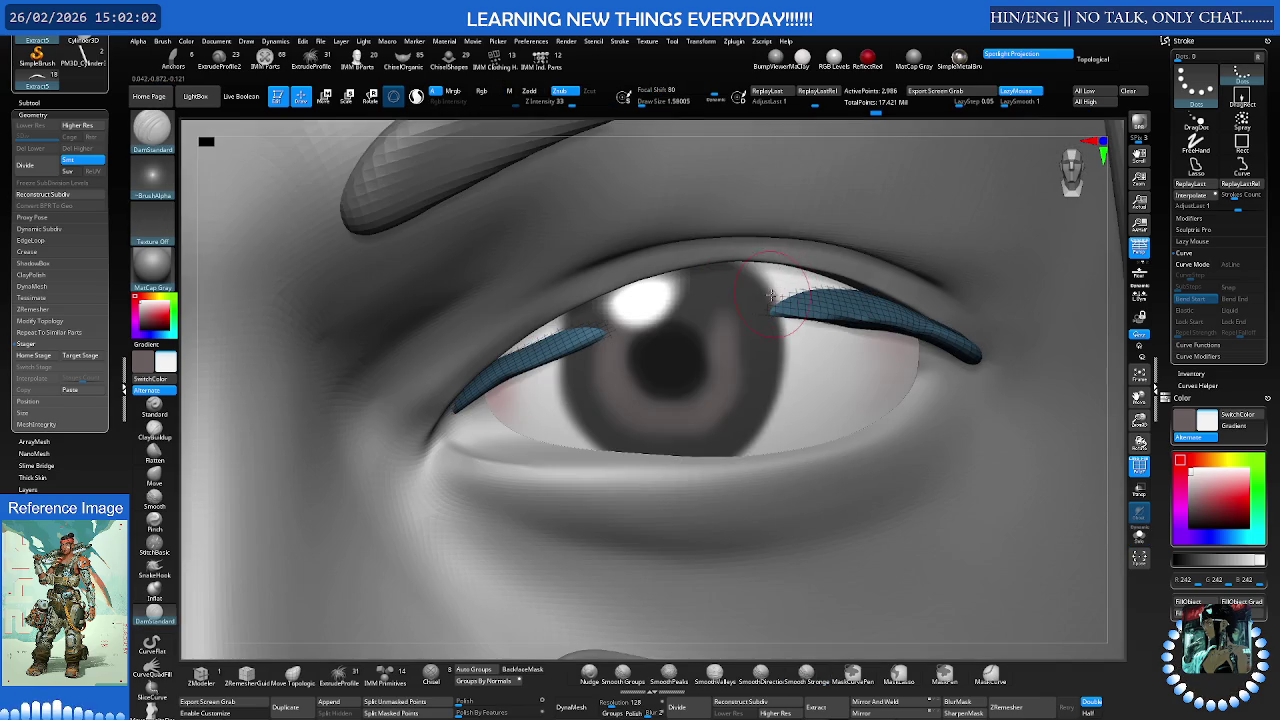
# - Undo, pick the Move brush (B, M, V) and pull the lash strip into shape
pyautogui.hotkey('ctrl', 'z')
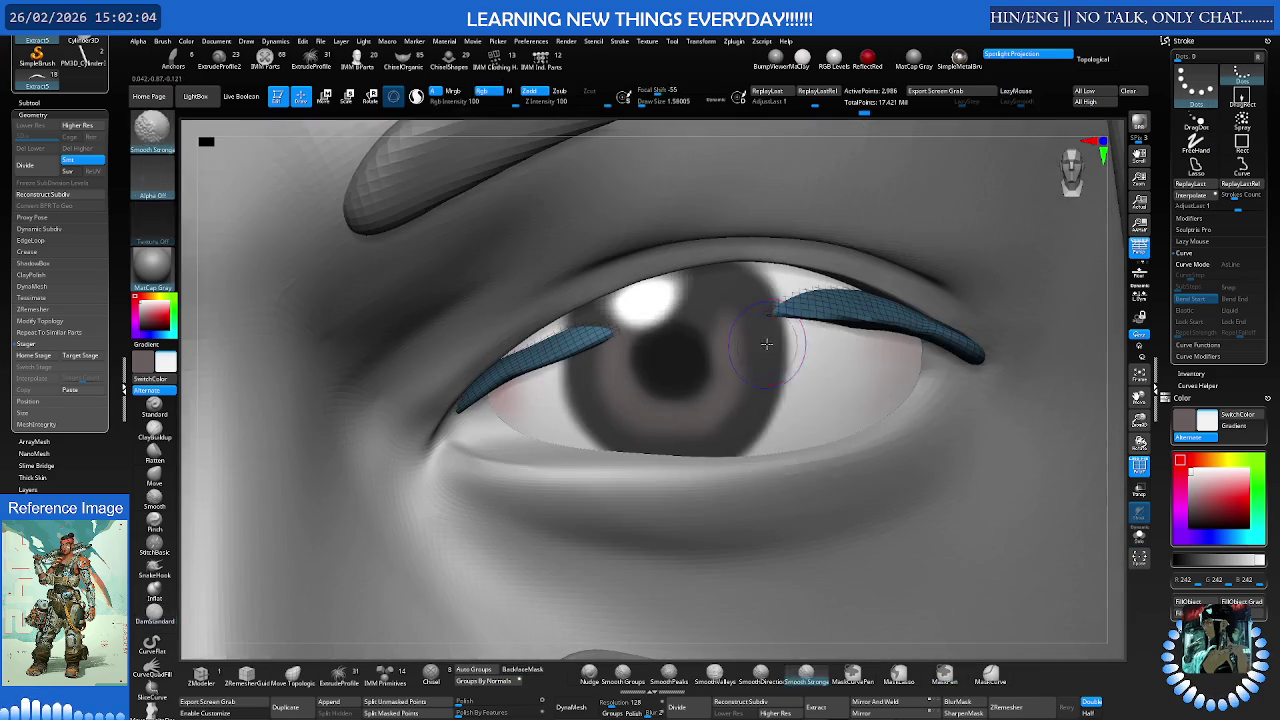
pyautogui.hotkey('shift', 's')
pyautogui.press('s')
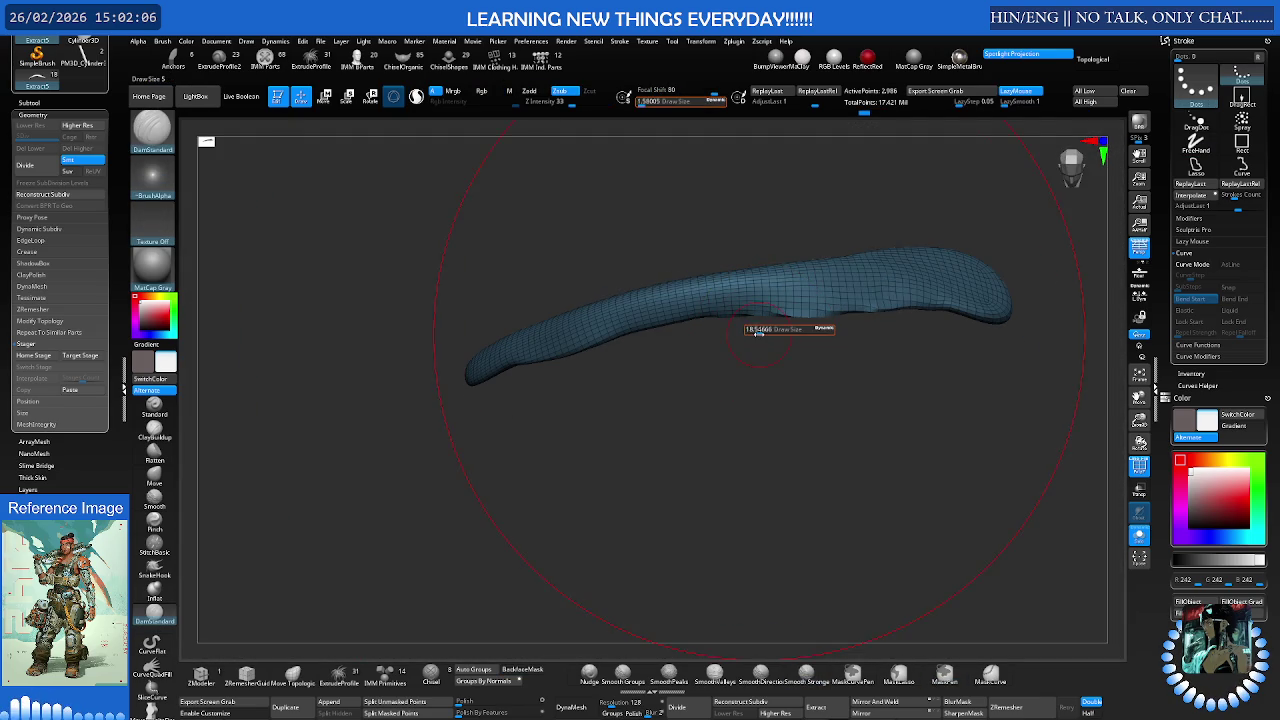
pyautogui.press('b')
pyautogui.press('m')
pyautogui.press('v')
pyautogui.moveTo(757, 333)
pyautogui.mouseDown()
pyautogui.moveTo(728, 312)
pyautogui.moveTo(646, 323)
pyautogui.moveTo(665, 340)
pyautogui.mouseUp()
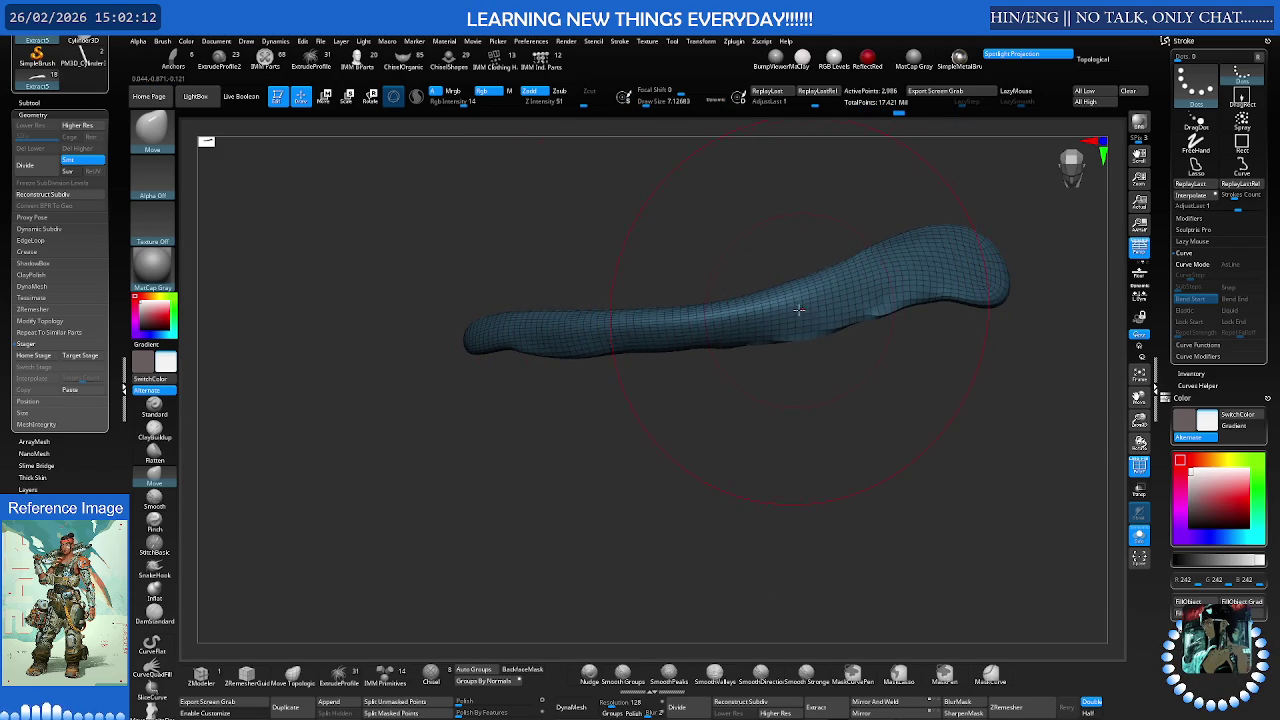
# - Lift the strip's middle and left part onto the upper lid rim, covering the gap
pyautogui.moveTo(799, 311); pyautogui.dragTo(735, 300, button='right')
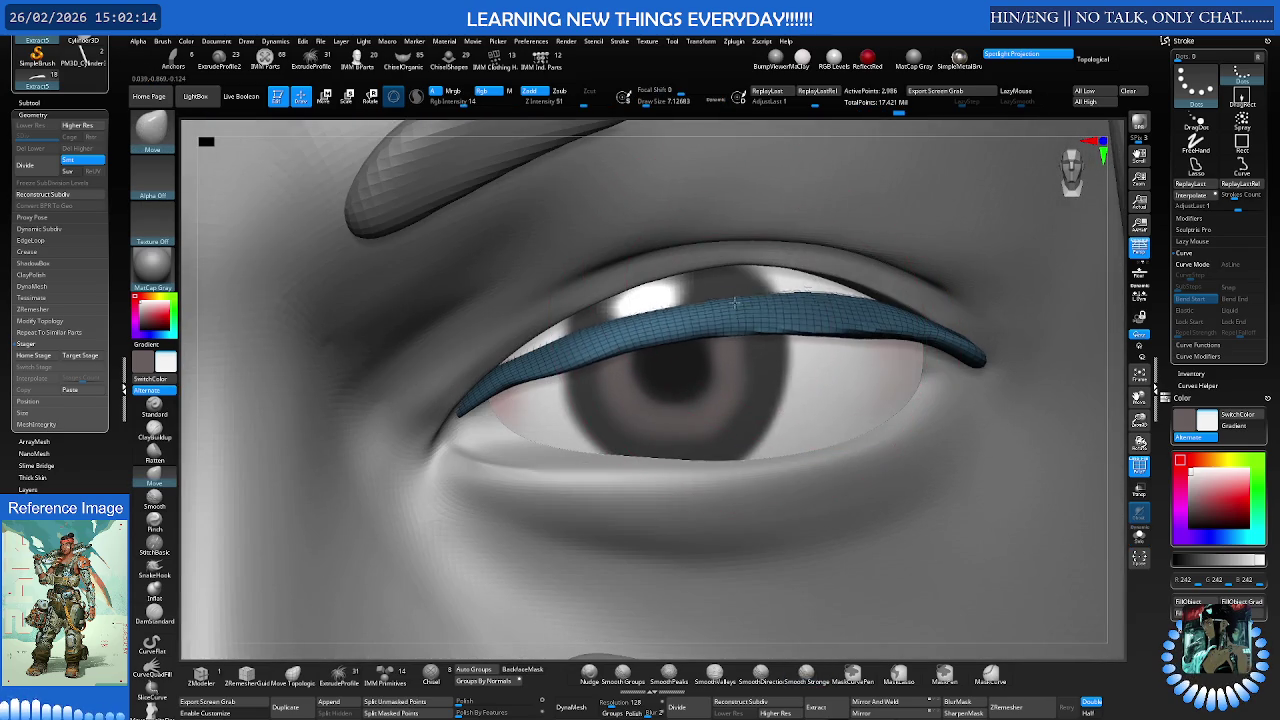
pyautogui.moveTo(734, 300); pyautogui.dragTo(734, 270)
pyautogui.moveTo(474, 390)
pyautogui.mouseDown(button='right')
pyautogui.moveTo(545, 355)
pyautogui.moveTo(530, 365)
pyautogui.mouseUp(button='right')
pyautogui.moveTo(557, 345); pyautogui.dragTo(566, 326)
pyautogui.moveTo(745, 265); pyautogui.dragTo(740, 255)
pyautogui.moveTo(740, 258); pyautogui.dragTo(786, 170, button='right')
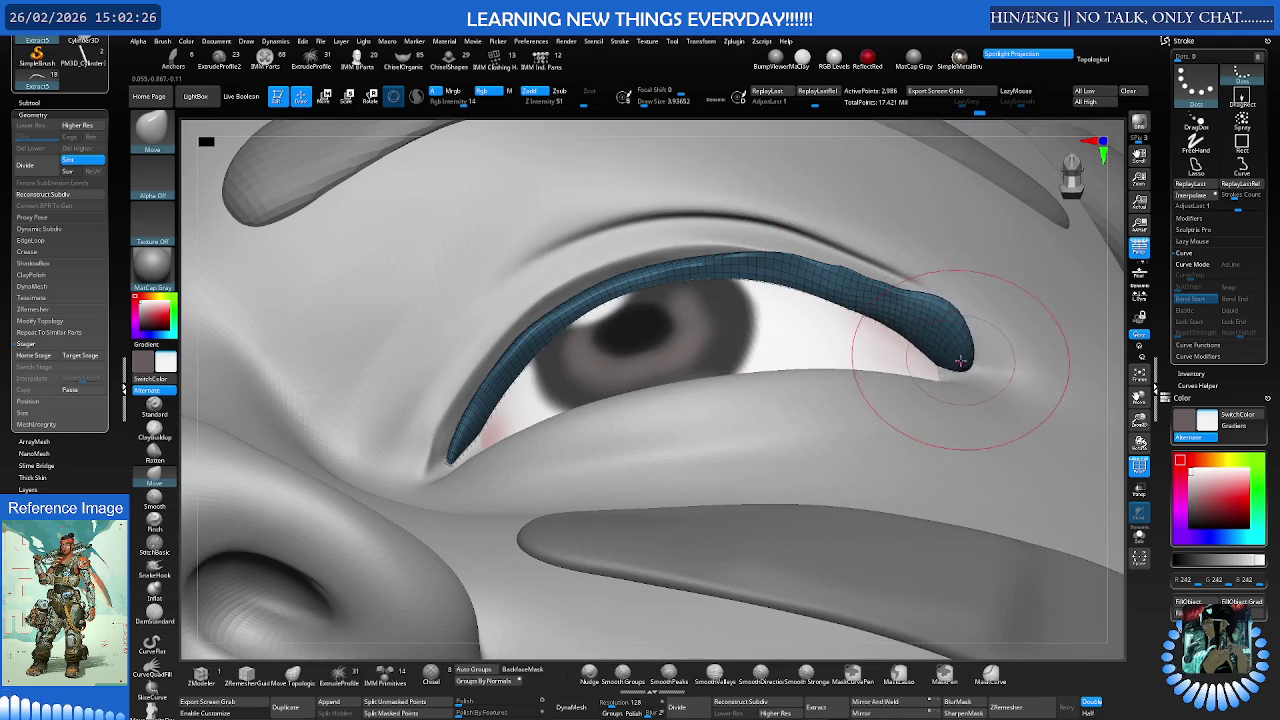
# - Shift-smooth the lash strip along the eye, checking it from several angles
pyautogui.moveTo(962, 343); pyautogui.dragTo(886, 380, button='right')
pyautogui.press('shift')
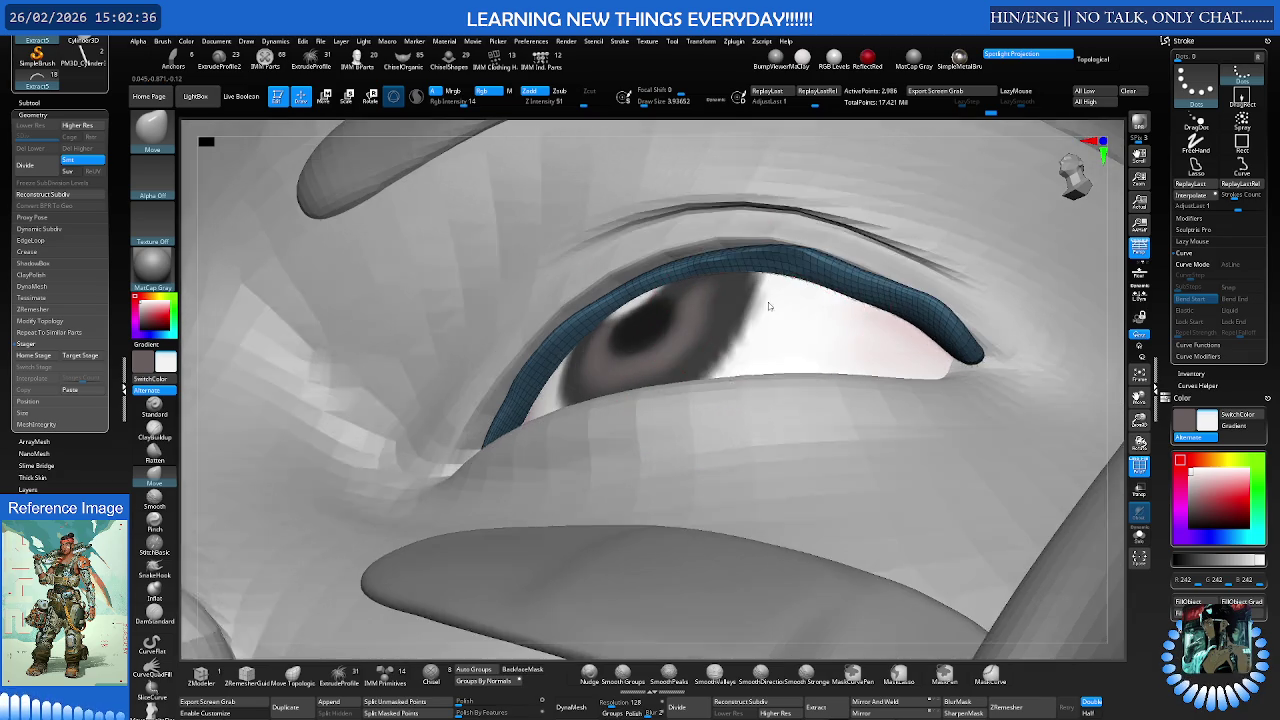
pyautogui.moveTo(745, 365); pyautogui.dragTo(792, 259, button='right')
pyautogui.press('shift')
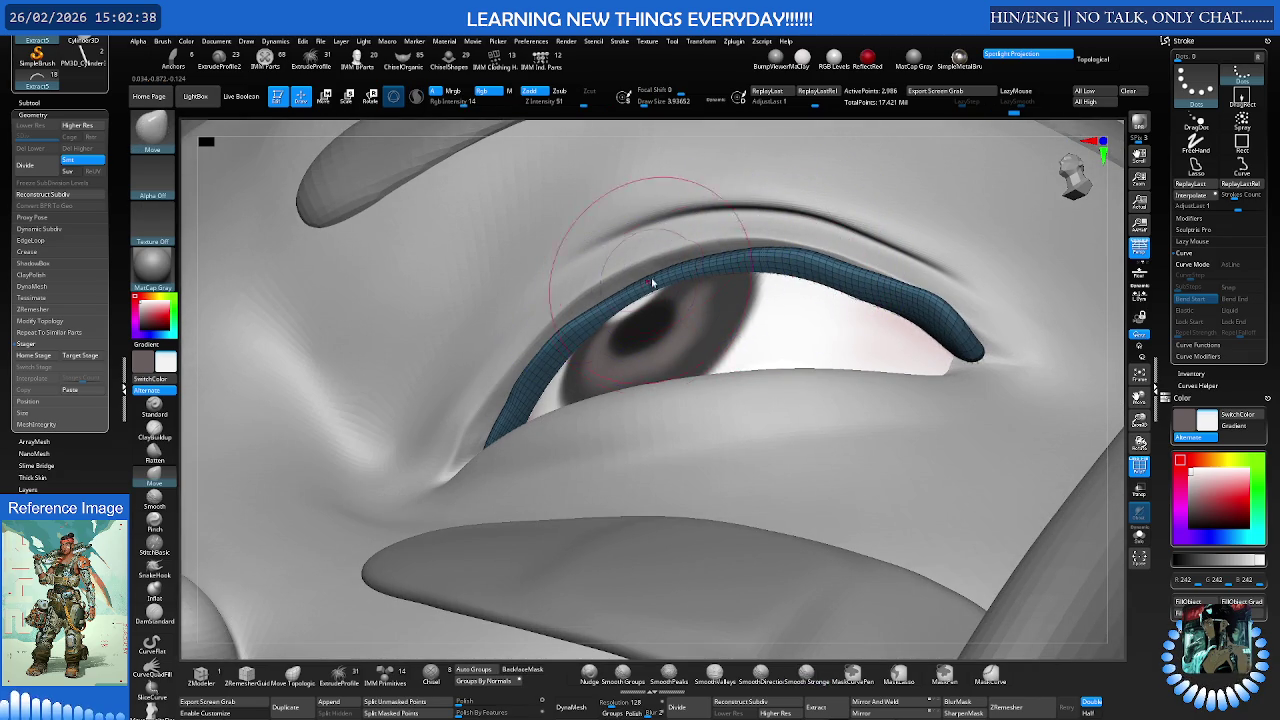
pyautogui.moveTo(713, 259); pyautogui.dragTo(718, 264, button='right')
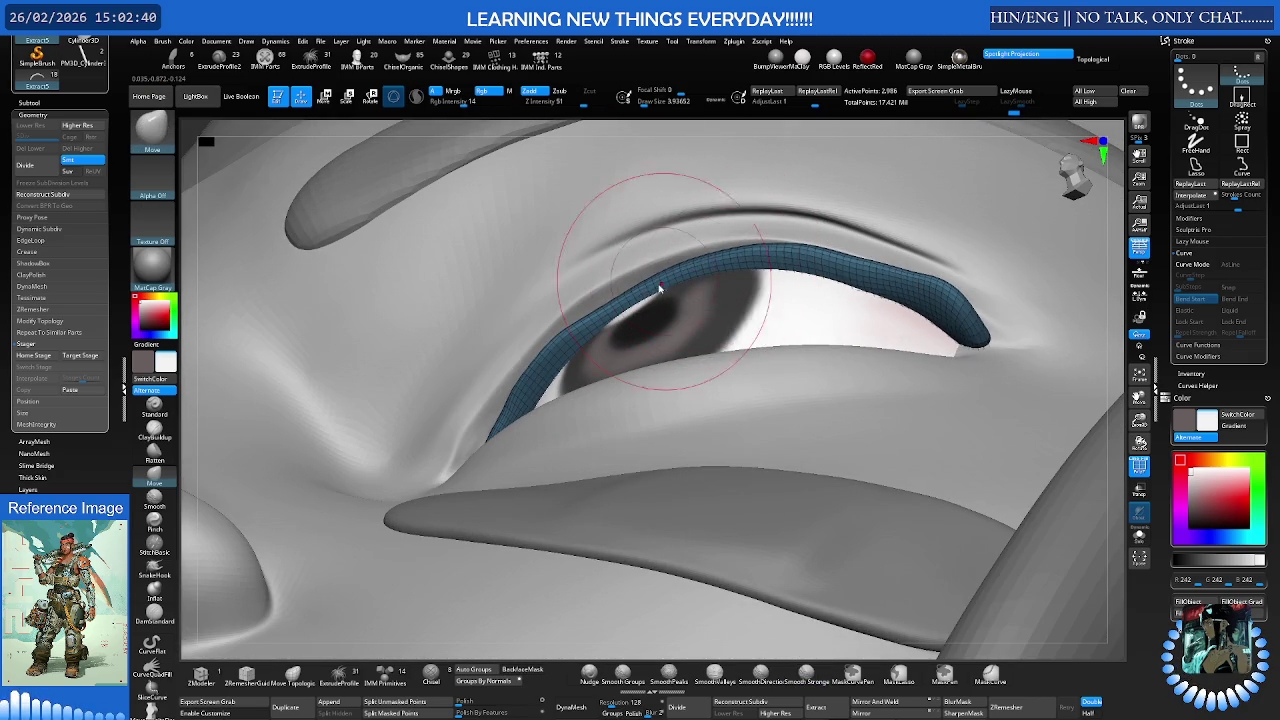
pyautogui.press('shift')
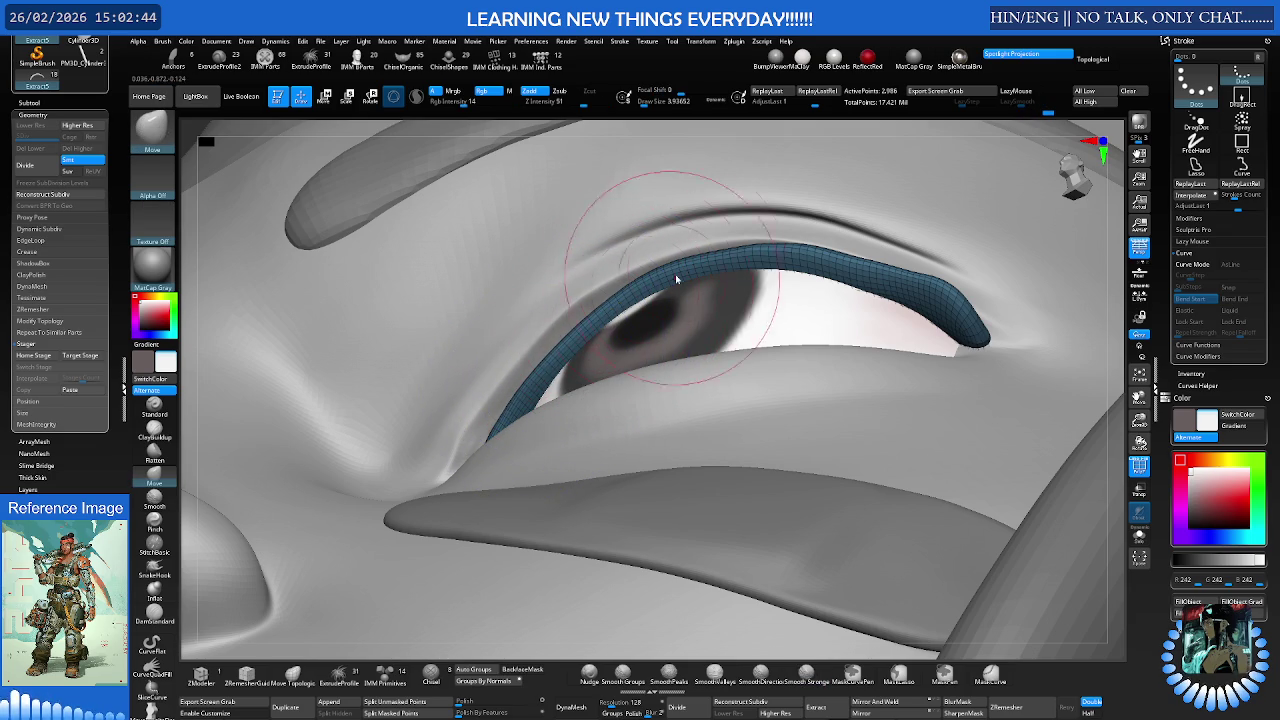
pyautogui.press('shift')
pyautogui.keyDown('shift'); pyautogui.moveTo(771, 253); pyautogui.dragTo(763, 260); pyautogui.keyUp('shift')
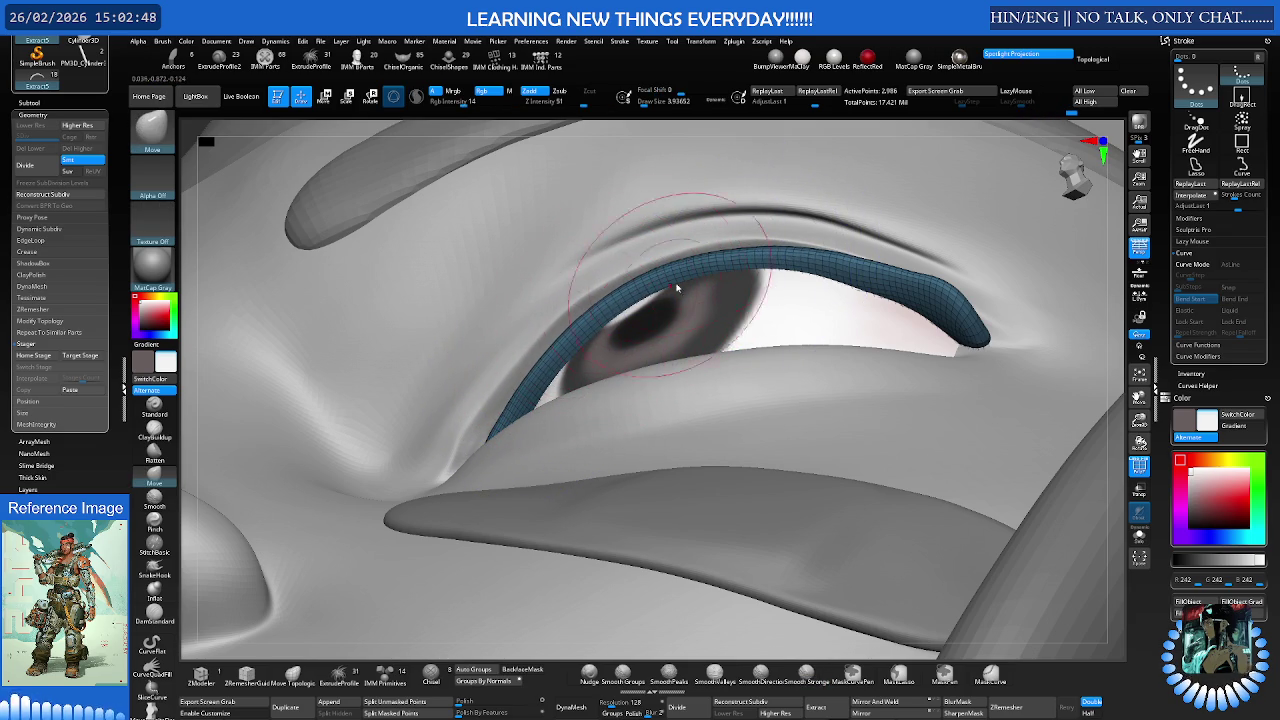
pyautogui.moveTo(747, 261)
pyautogui.mouseDown(button='right')
pyautogui.moveTo(760, 287)
pyautogui.moveTo(640, 330)
pyautogui.mouseUp(button='right')
pyautogui.moveTo(508, 374)
pyautogui.mouseDown(button='right')
pyautogui.moveTo(521, 452)
pyautogui.moveTo(515, 430)
pyautogui.moveTo(505, 450)
pyautogui.moveTo(490, 436)
pyautogui.moveTo(531, 371)
pyautogui.moveTo(495, 432)
pyautogui.mouseUp(button='right')
# - Reselect the Move brush and isolate the eyelid strip with Solo
pyautogui.hotkey('ctrl', 'shift', 's')
pyautogui.hotkey('ctrl', 'shift', 's')
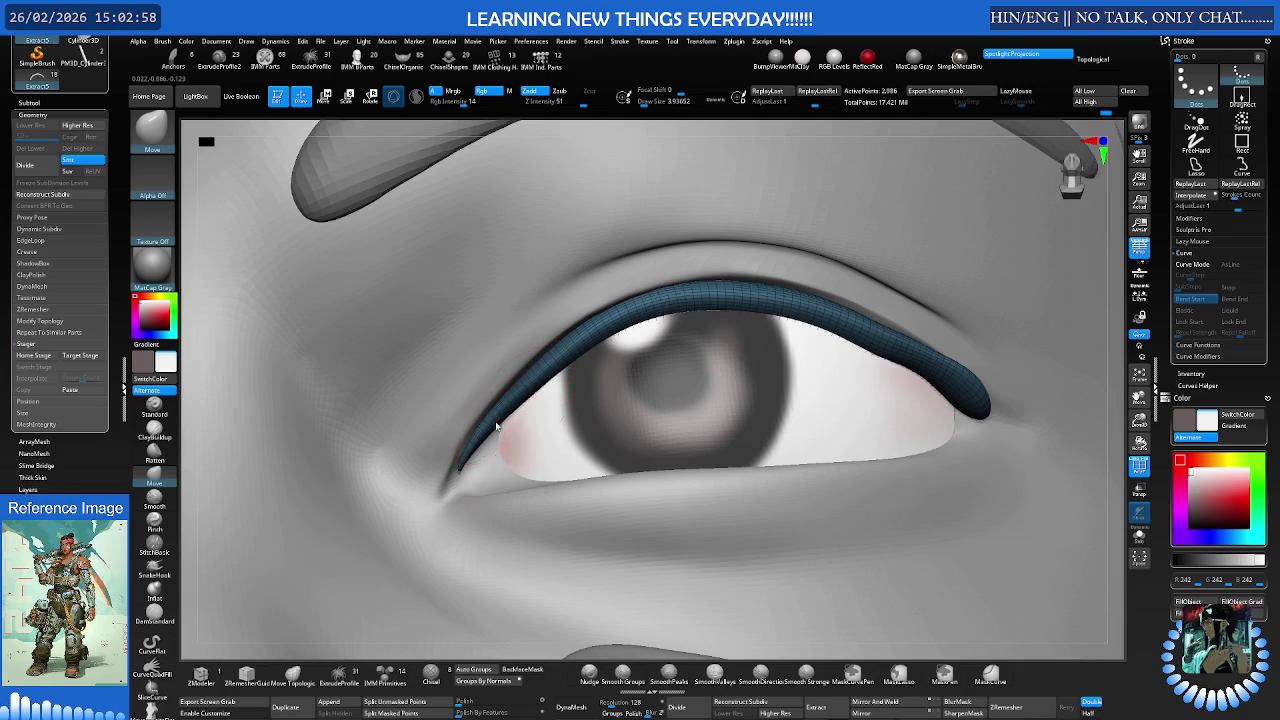
pyautogui.moveTo(651, 309)
pyautogui.mouseDown(button='right')
pyautogui.moveTo(724, 326)
pyautogui.moveTo(766, 300)
pyautogui.moveTo(800, 322)
pyautogui.moveTo(805, 310)
pyautogui.mouseUp(button='right')
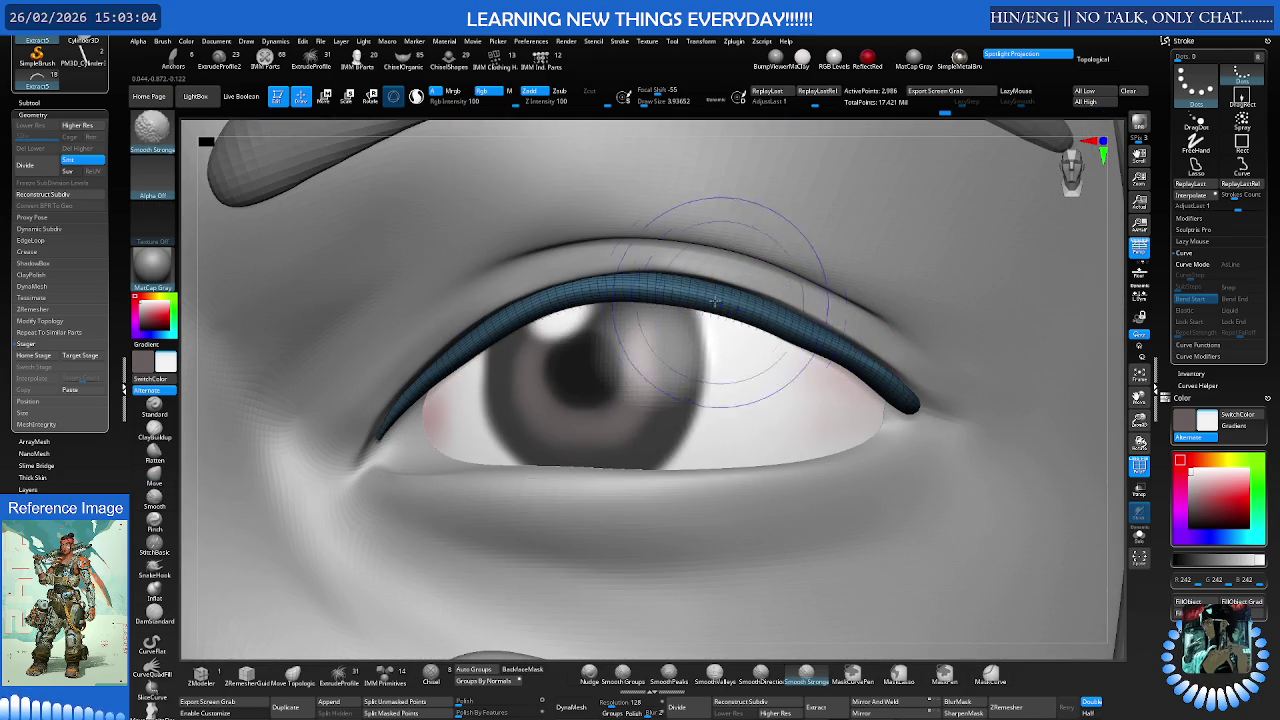
pyautogui.press('b')
pyautogui.press('m')
pyautogui.press('v')
pyautogui.moveTo(880, 400)
pyautogui.mouseDown(button='right')
pyautogui.moveTo(866, 462)
pyautogui.moveTo(895, 400)
pyautogui.moveTo(857, 457)
pyautogui.mouseUp(button='right')
pyautogui.hotkey('ctrl', 'shift', 's')
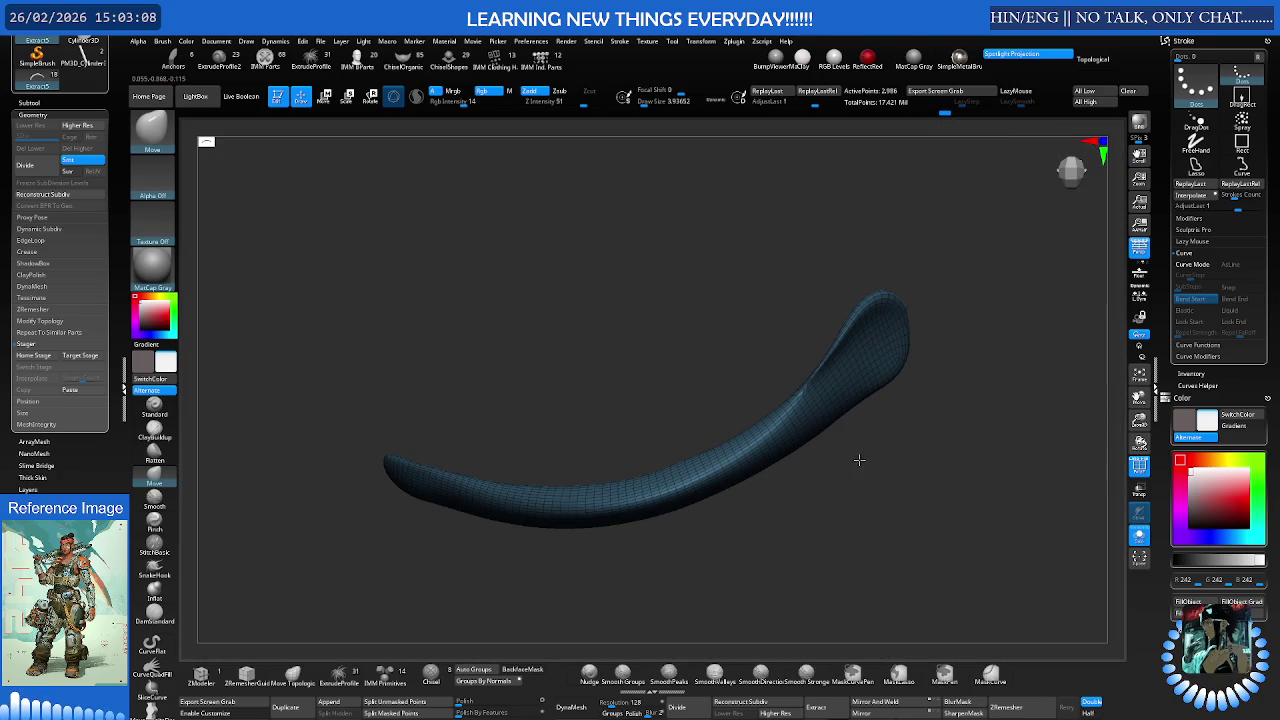
# - Shrink the brush and Shift-smooth the strip's bulbous end into a tapered tip
pyautogui.press('s')
pyautogui.moveTo(917, 346); pyautogui.dragTo(920, 355, button='right')
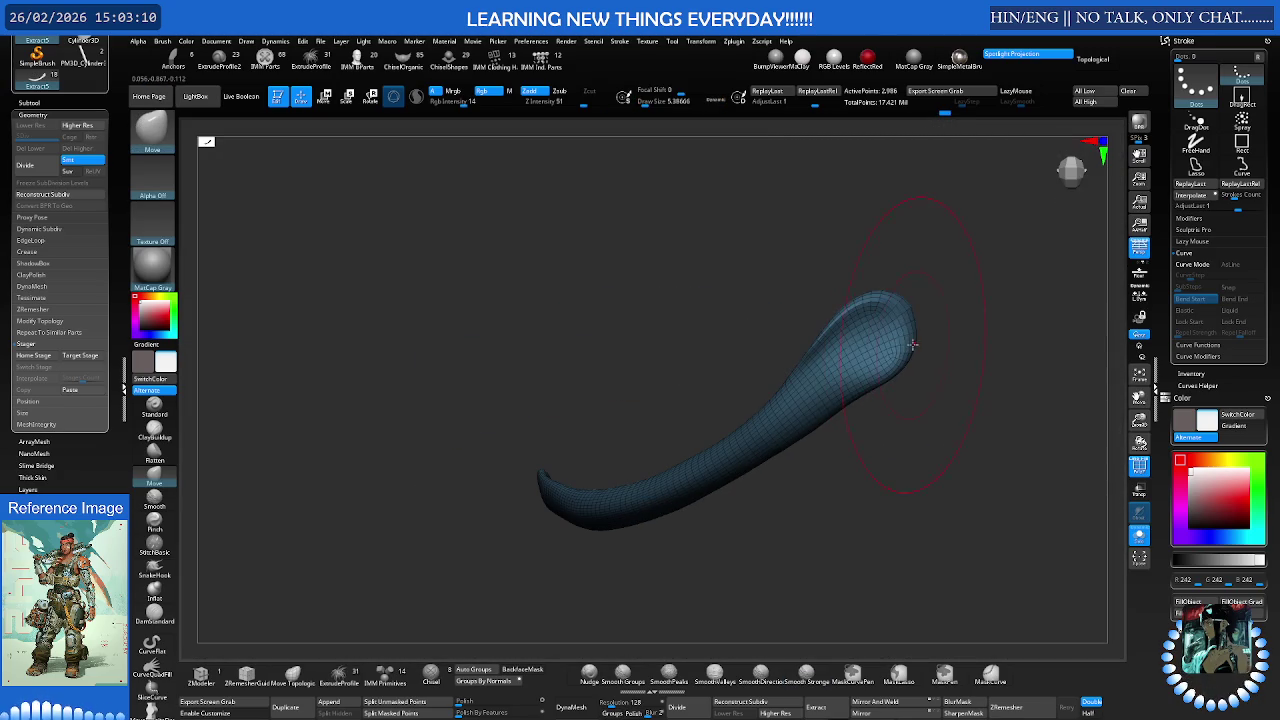
pyautogui.press('ctrl')
pyautogui.press('s')
pyautogui.moveTo(910, 352); pyautogui.dragTo(899, 350)
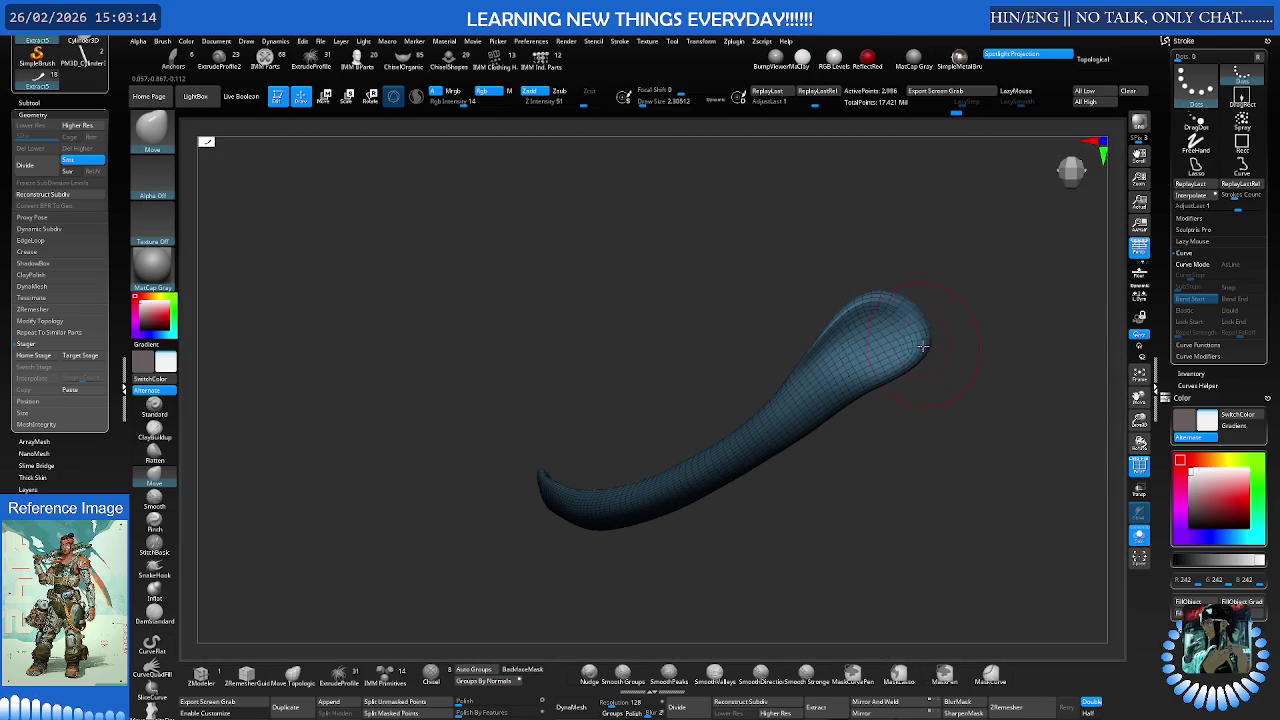
pyautogui.press('shift')
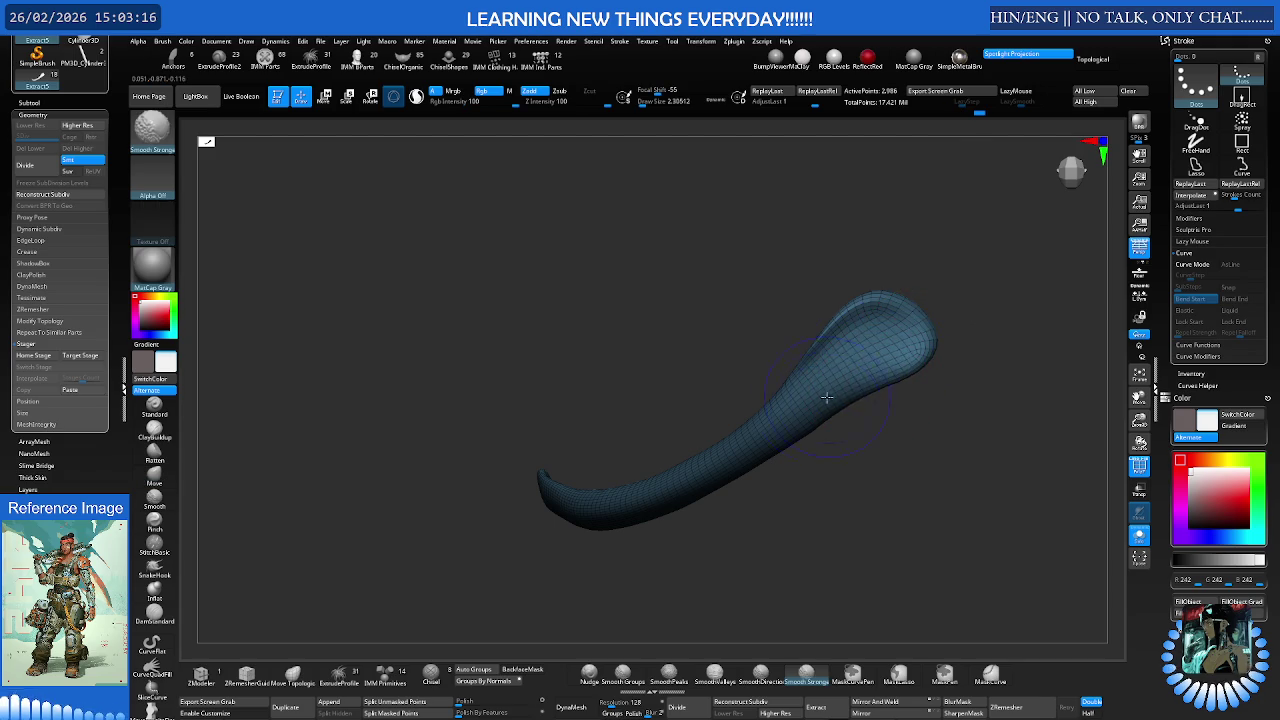
pyautogui.moveTo(822, 400); pyautogui.dragTo(914, 396)
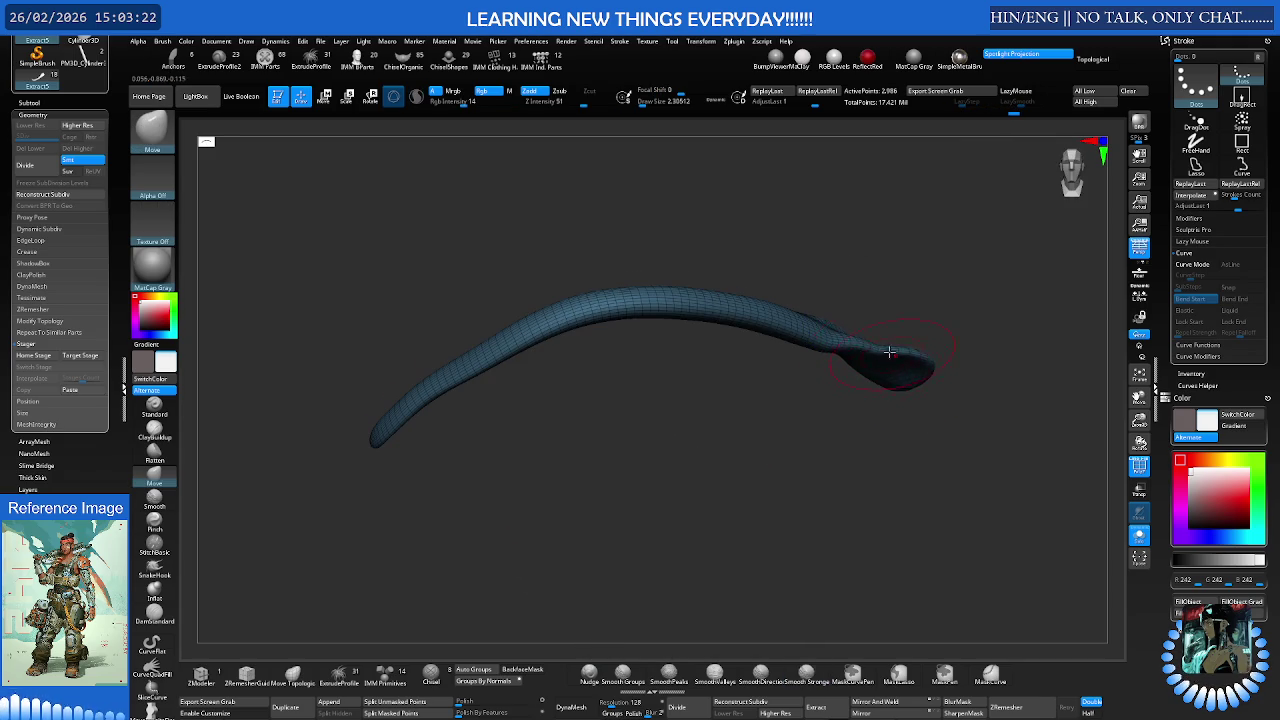
pyautogui.moveTo(893, 357); pyautogui.dragTo(890, 386, button='right')
pyautogui.press('shift')
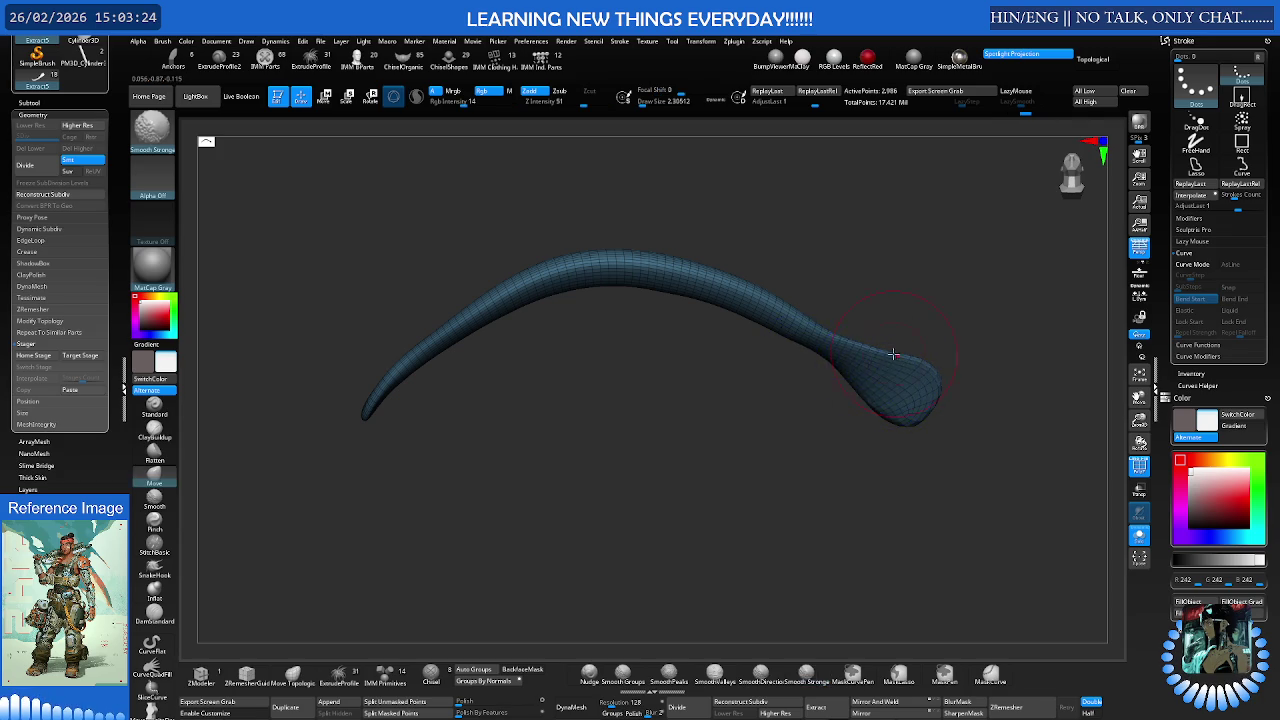
pyautogui.keyDown('shift'); pyautogui.moveTo(893, 357); pyautogui.dragTo(894, 355); pyautogui.keyUp('shift')
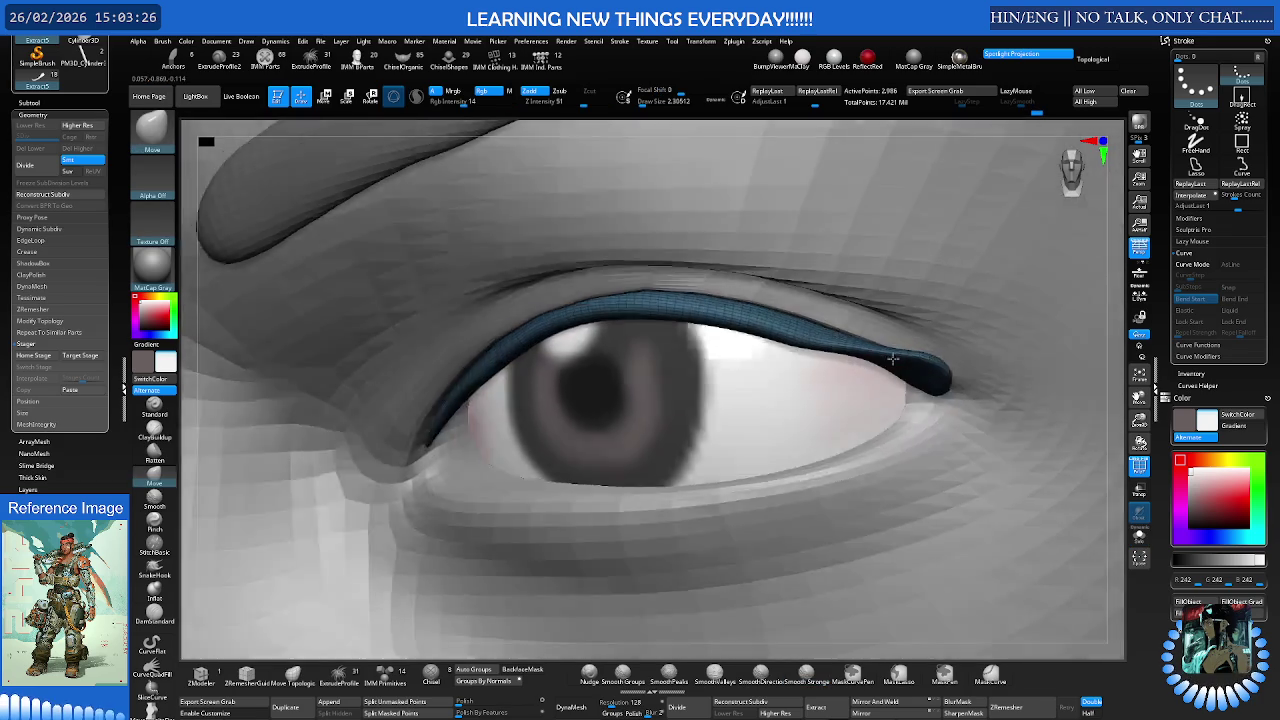
# - Pull the strip's bulbous tip down onto the lid and smooth it along the eyelid
pyautogui.moveTo(895, 355); pyautogui.dragTo(985, 360, button='right')
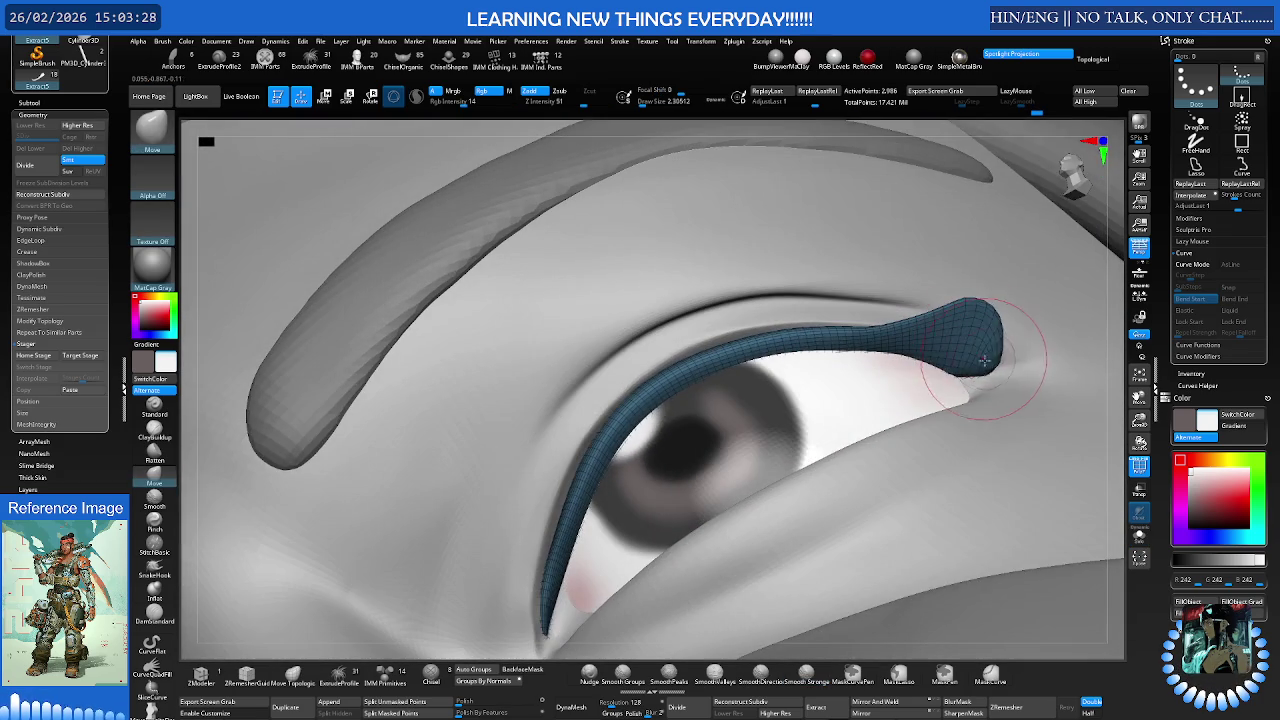
pyautogui.moveTo(985, 360); pyautogui.dragTo(970, 380)
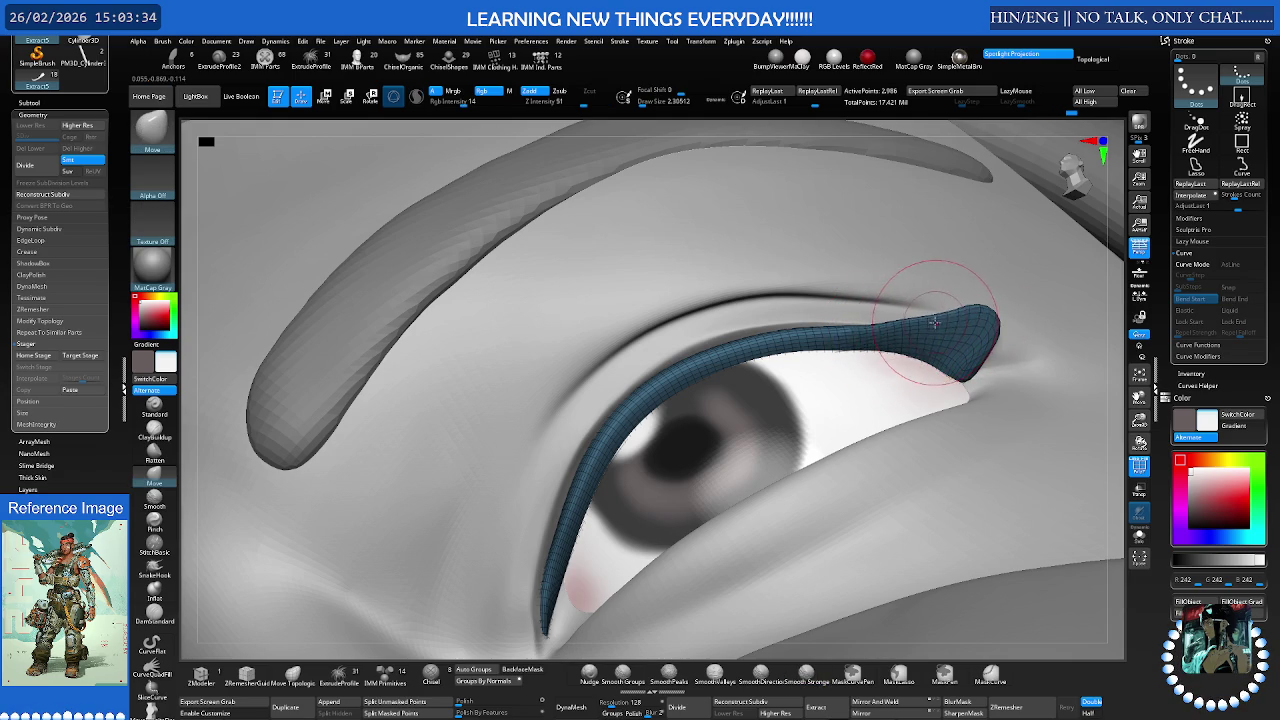
pyautogui.moveTo(933, 323); pyautogui.dragTo(868, 327, button='right')
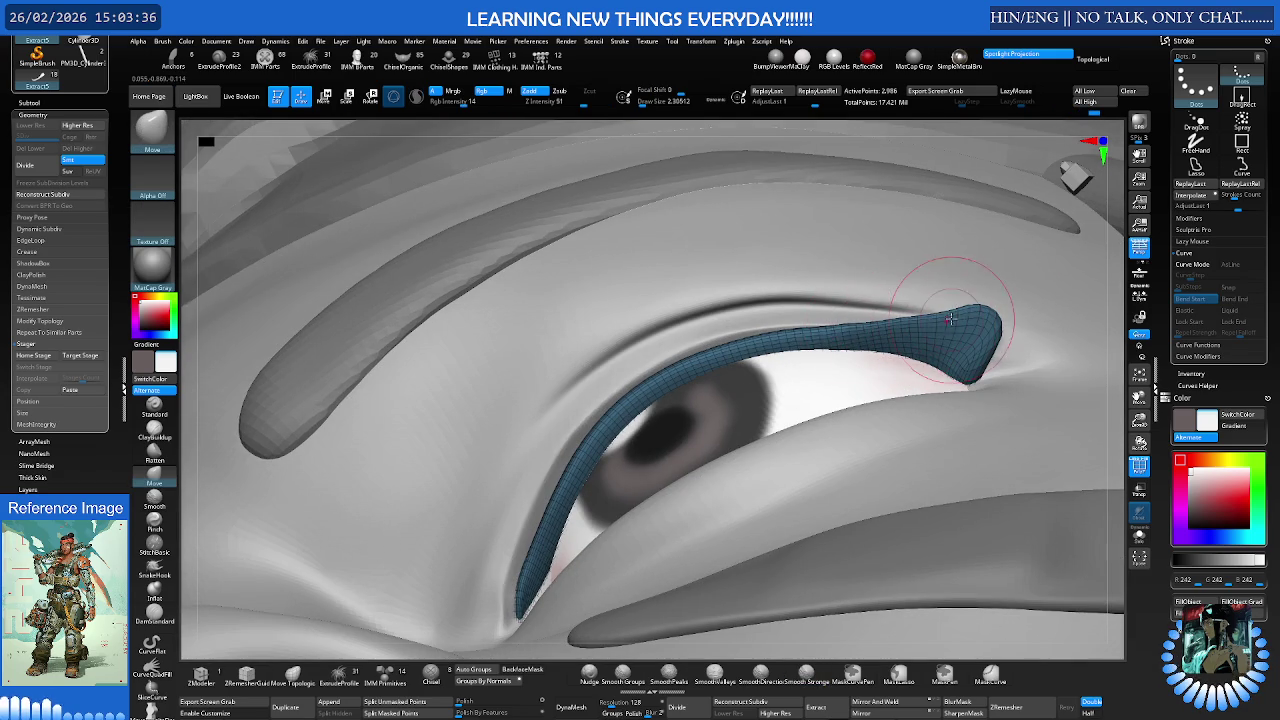
pyautogui.keyDown('shift'); pyautogui.moveTo(857, 337); pyautogui.dragTo(717, 360); pyautogui.keyUp('shift')
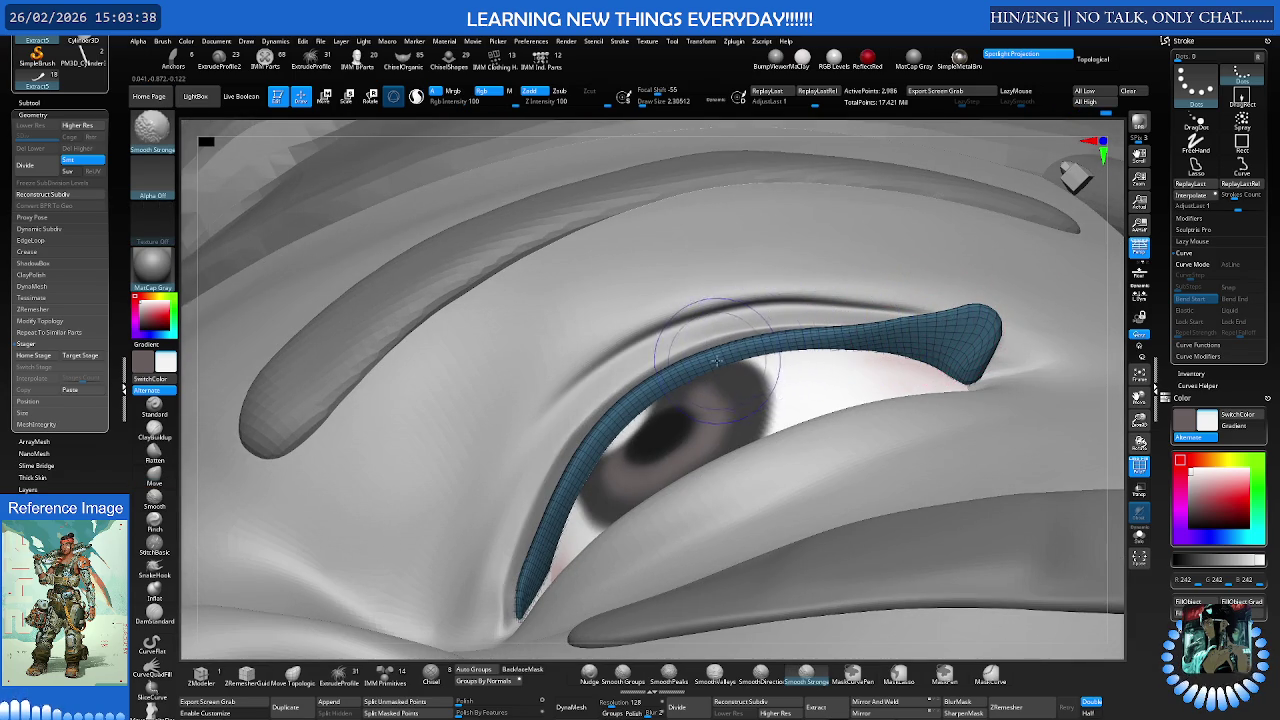
pyautogui.keyDown('shift'); pyautogui.moveTo(610, 430); pyautogui.dragTo(557, 428); pyautogui.keyUp('shift')
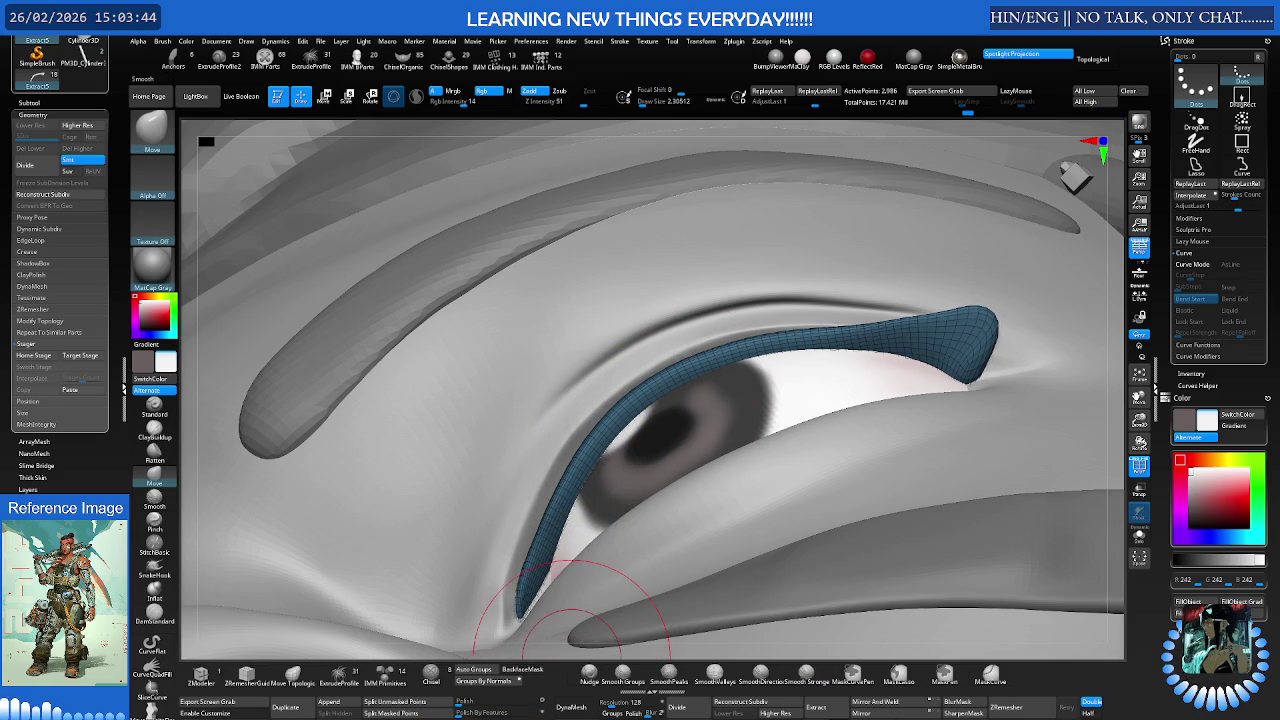
pyautogui.moveTo(507, 636)
pyautogui.mouseDown(button='right')
pyautogui.moveTo(1012, 352)
pyautogui.moveTo(838, 300)
pyautogui.mouseUp(button='right')
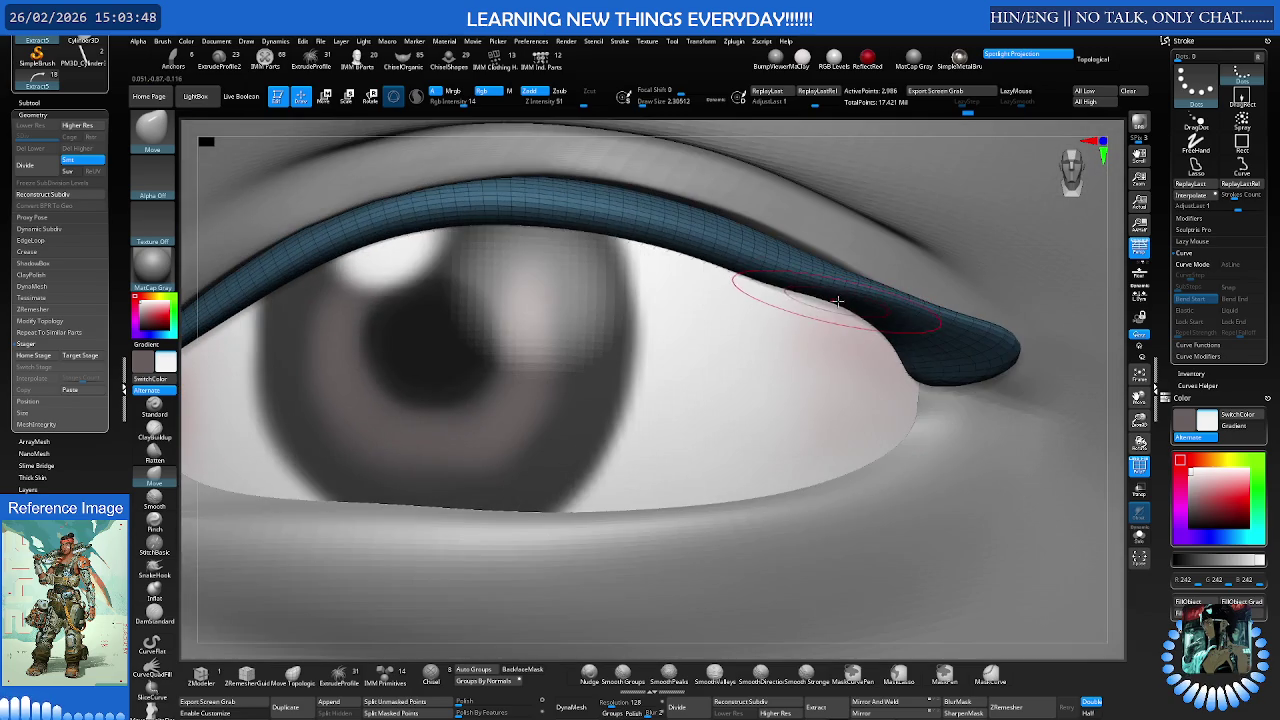
# - Enlarge the brush, select DamStandard, zoom out and isolate the strip with Solo
pyautogui.press('s')
pyautogui.moveTo(838, 300); pyautogui.dragTo(857, 286)
pyautogui.moveTo(857, 286)
pyautogui.keyDown('ctrl'); pyautogui.mouseDown(button='right')
pyautogui.moveTo(857, 334)
pyautogui.moveTo(972, 312)
pyautogui.mouseUp(button='right'); pyautogui.keyUp('ctrl')
pyautogui.press('b')
pyautogui.press('d')
pyautogui.press('s')
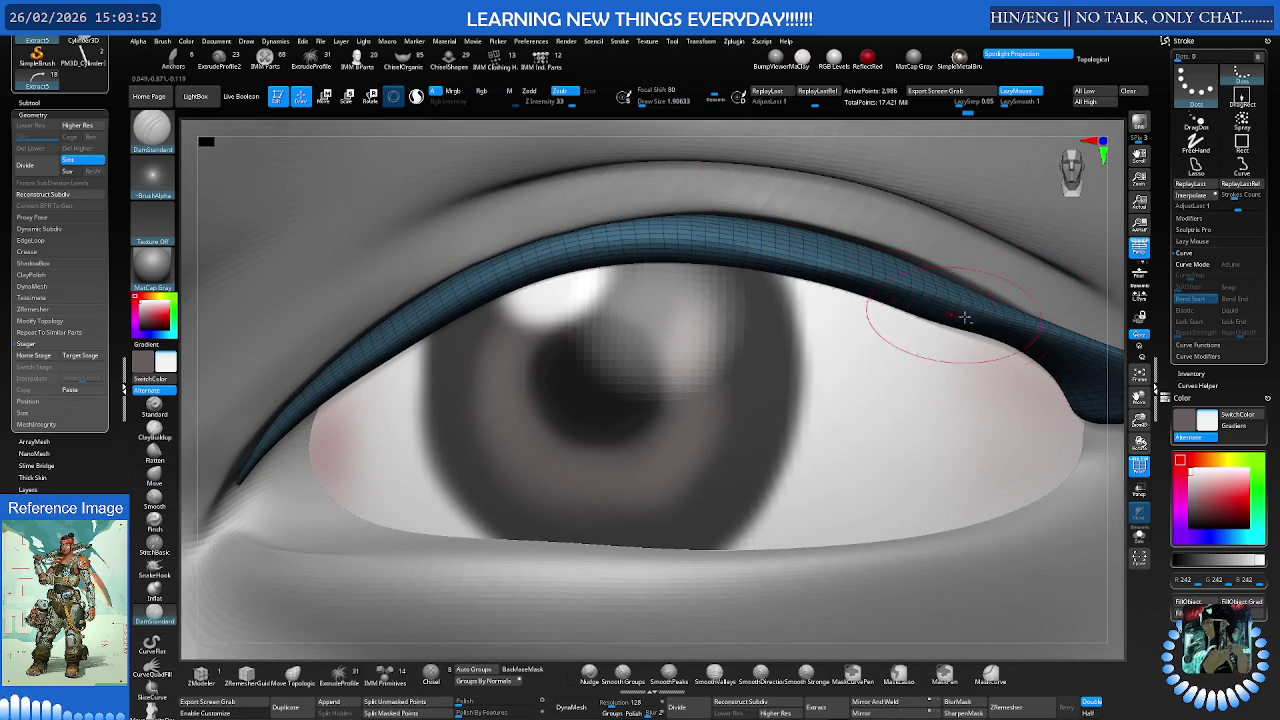
pyautogui.keyDown('ctrl'); pyautogui.moveTo(700, 251); pyautogui.dragTo(721, 240, button='right'); pyautogui.keyUp('ctrl')
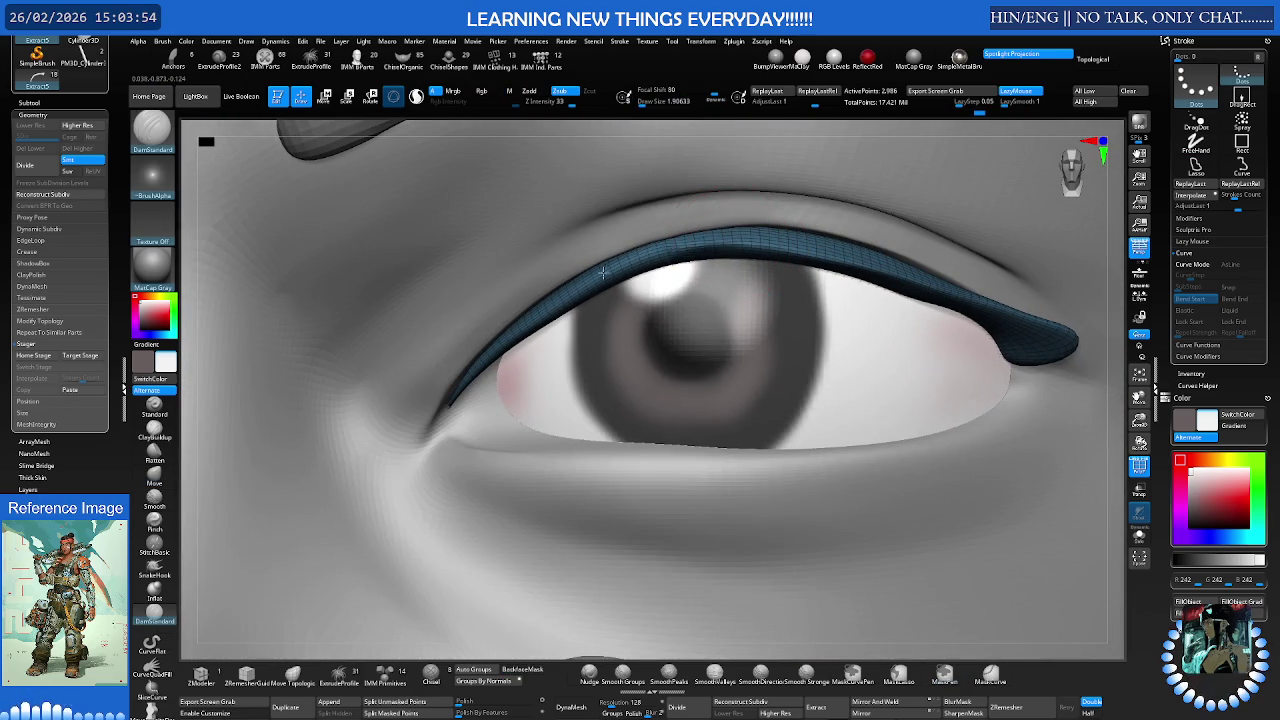
pyautogui.moveTo(489, 354); pyautogui.dragTo(776, 294, button='right')
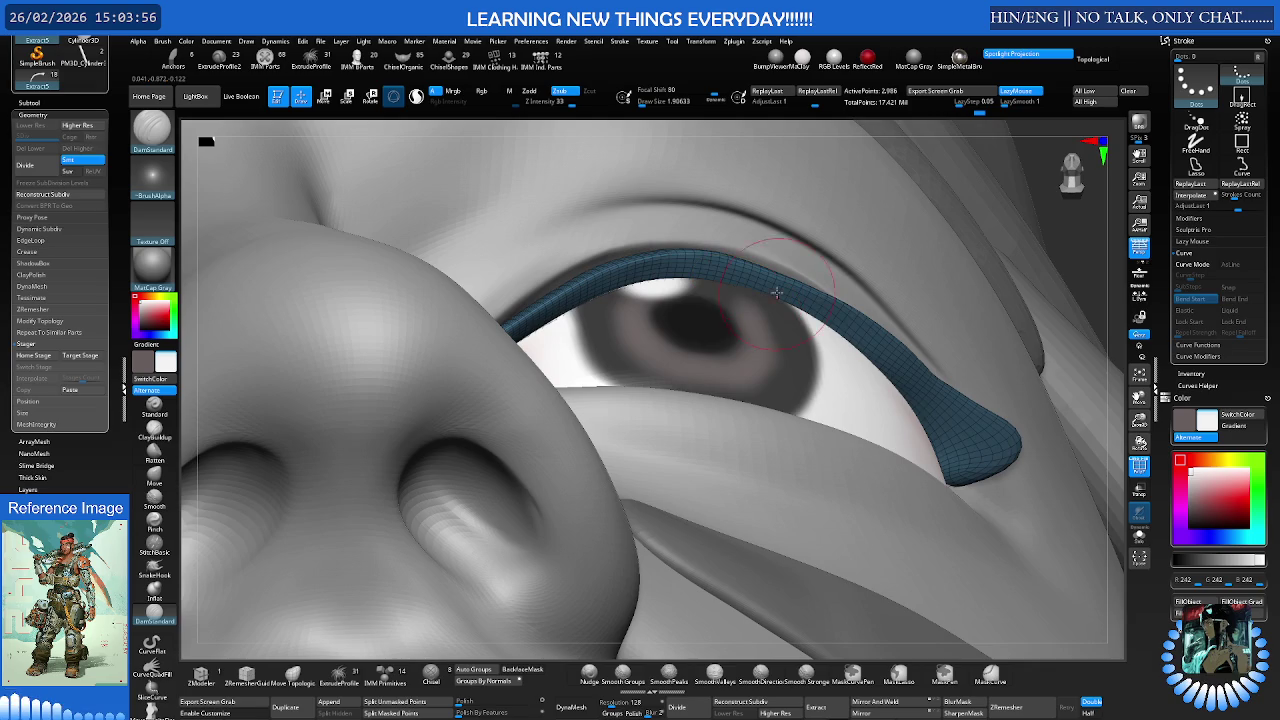
pyautogui.hotkey('ctrl', 'shift', 'f')
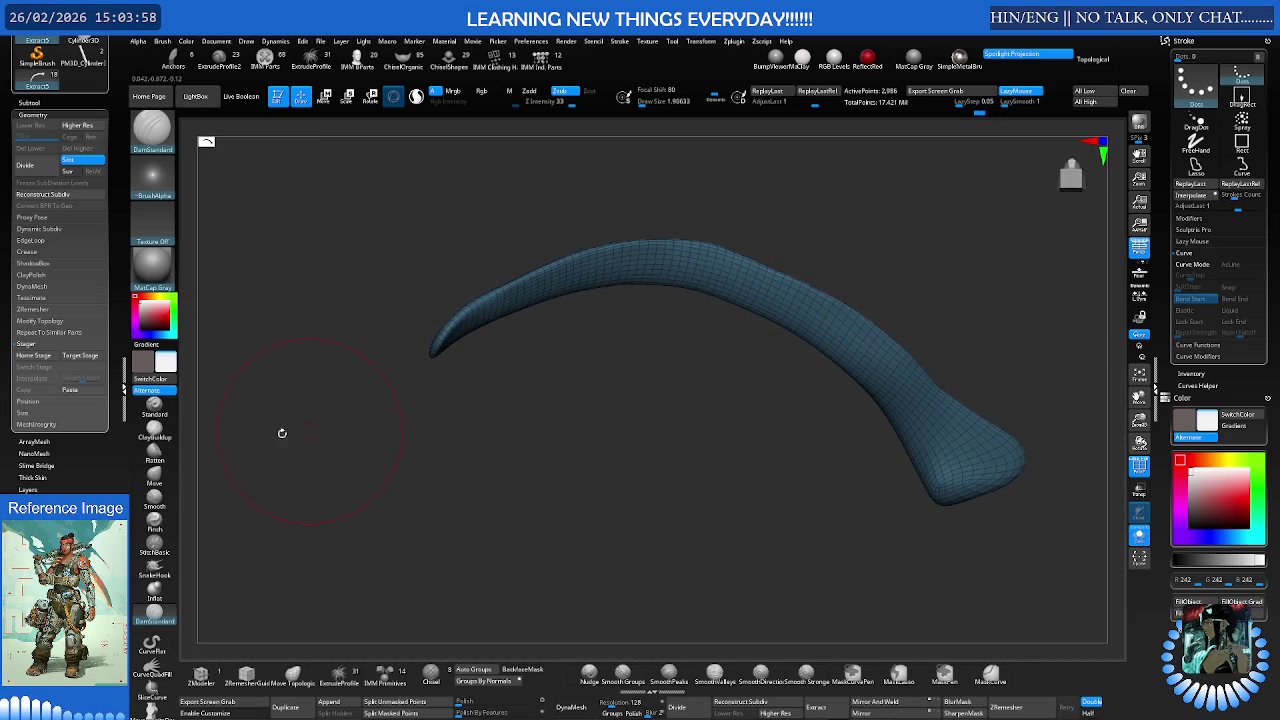
pyautogui.click(155, 453)
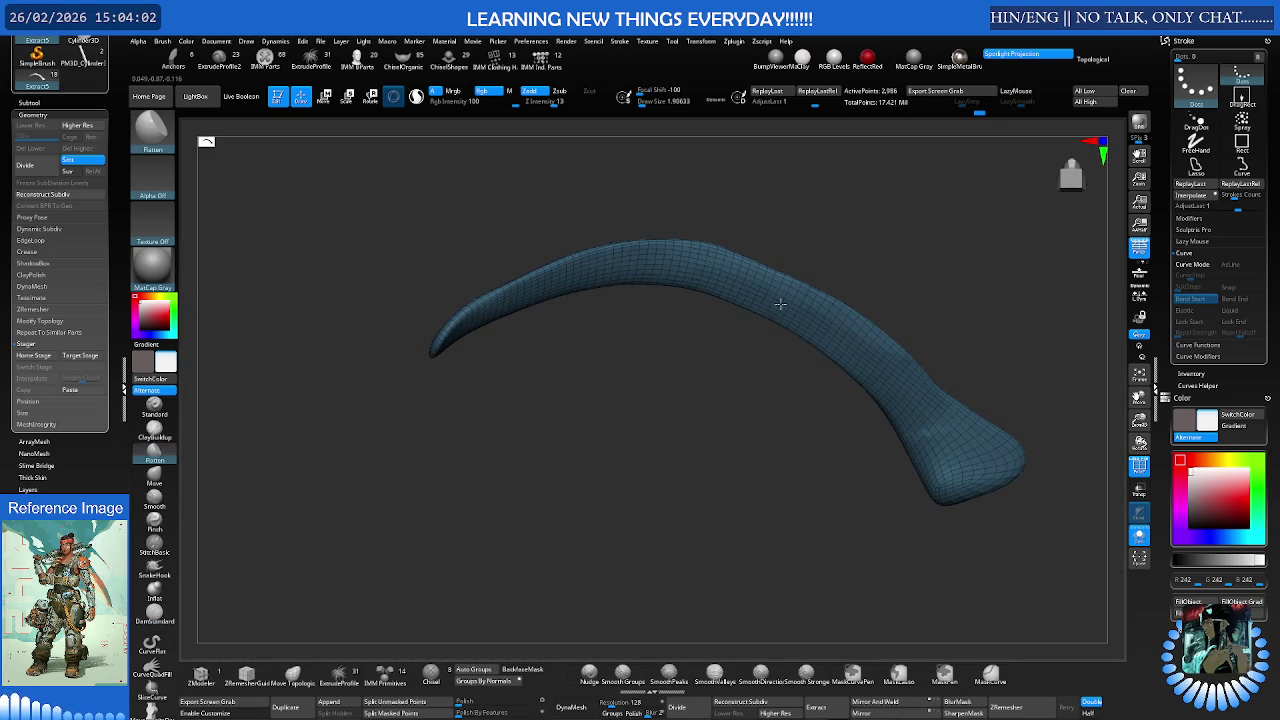
# - Smooth the soloed eyelid strip, then bring the face back around it with a larger brush
pyautogui.press('shift')
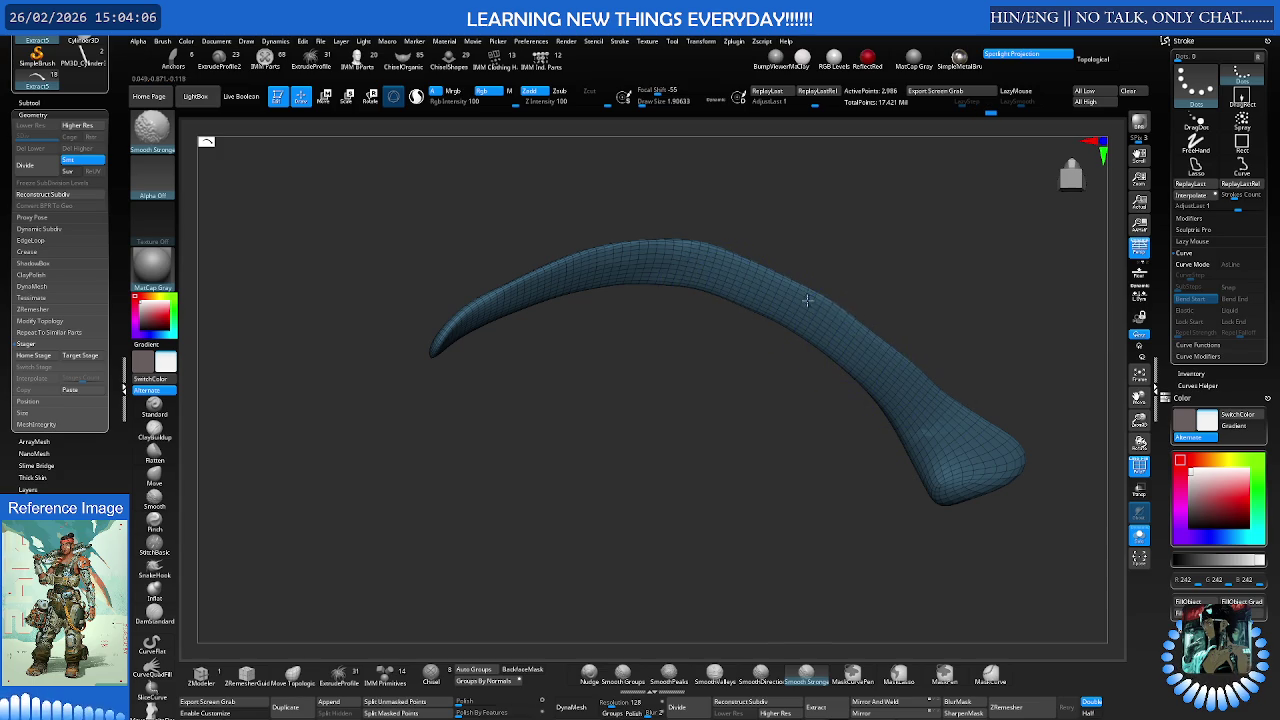
pyautogui.keyDown('shift'); pyautogui.moveTo(830, 385); pyautogui.dragTo(686, 371); pyautogui.keyUp('shift')
pyautogui.hotkey('ctrl', 'shift', 's')
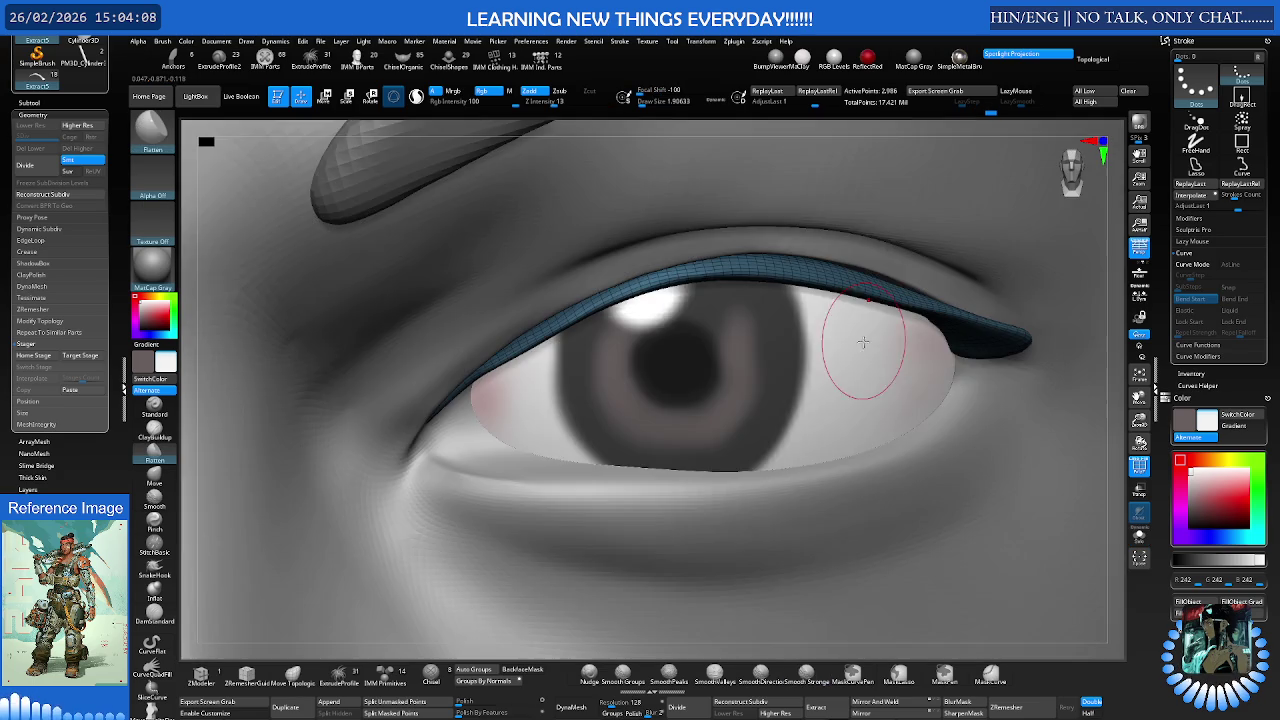
pyautogui.press(']')
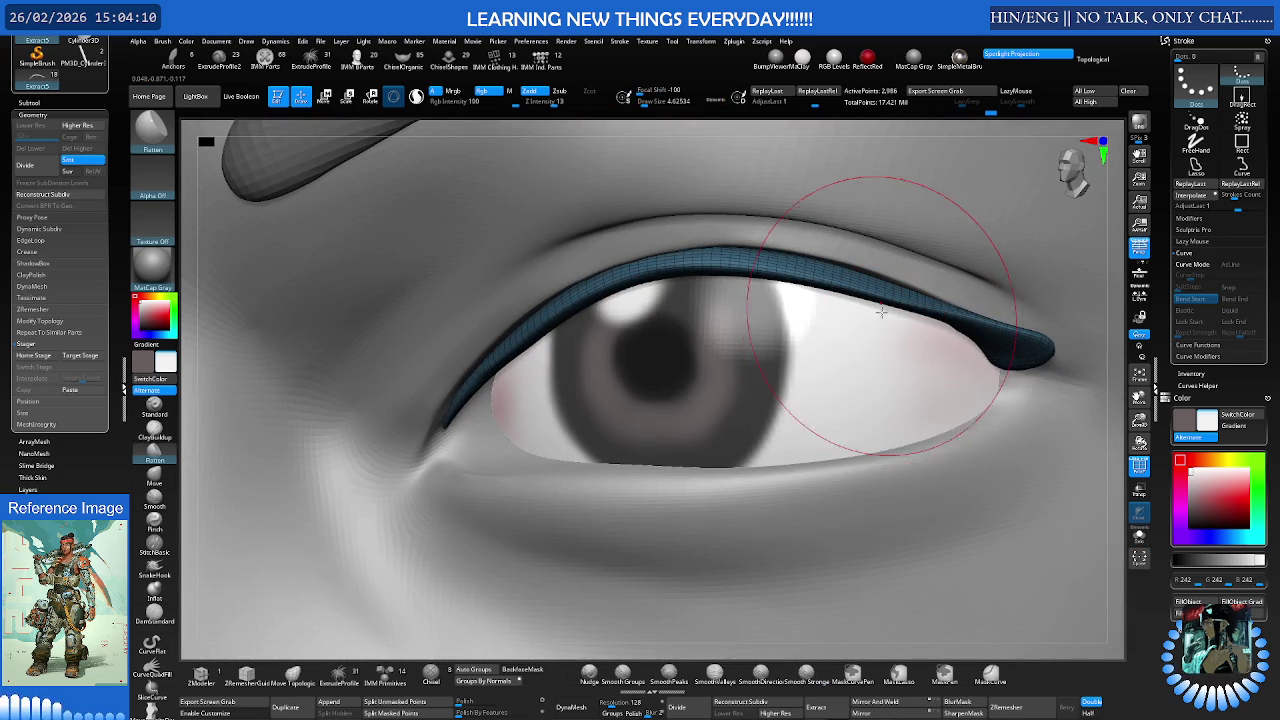
# - Switch to the Move brush and orbit to face the eye squarely
pyautogui.press('b')
pyautogui.press('m')
pyautogui.press('v')
pyautogui.moveTo(825, 245)
pyautogui.mouseDown(button='right')
pyautogui.moveTo(845, 268)
pyautogui.moveTo(790, 250)
pyautogui.mouseUp(button='right')
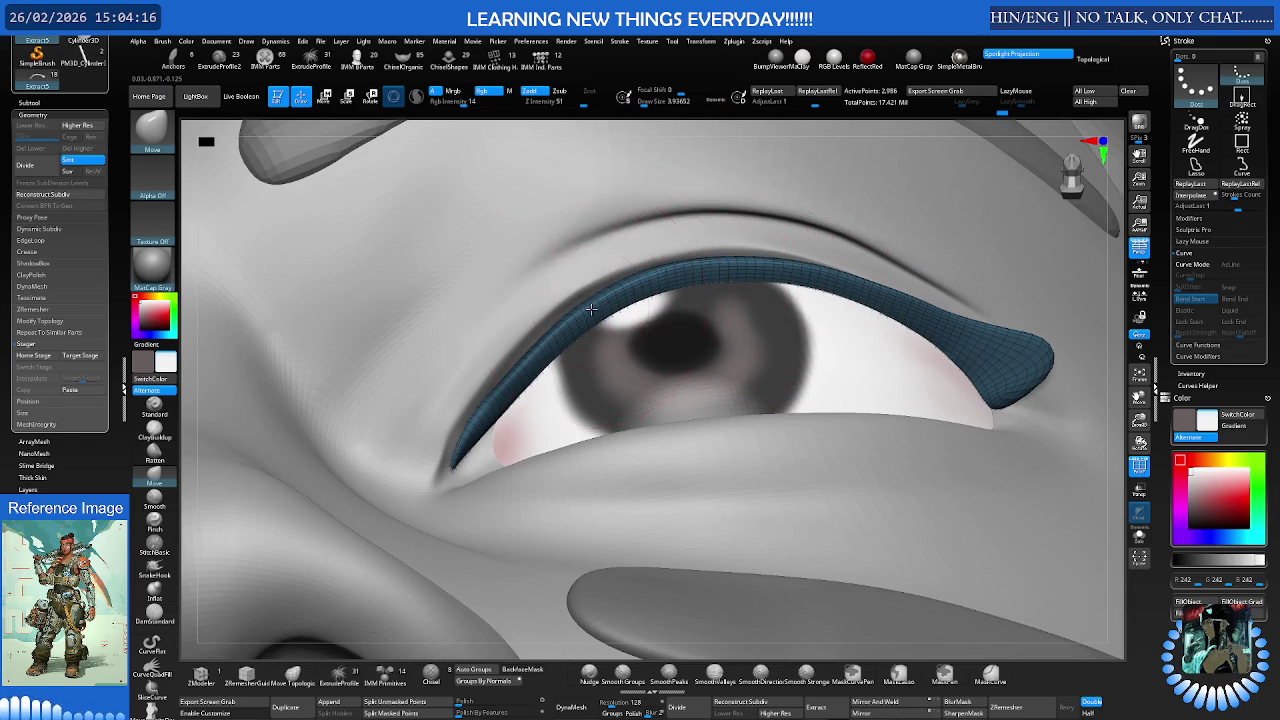
pyautogui.moveTo(671, 270); pyautogui.dragTo(596, 322, button='right')
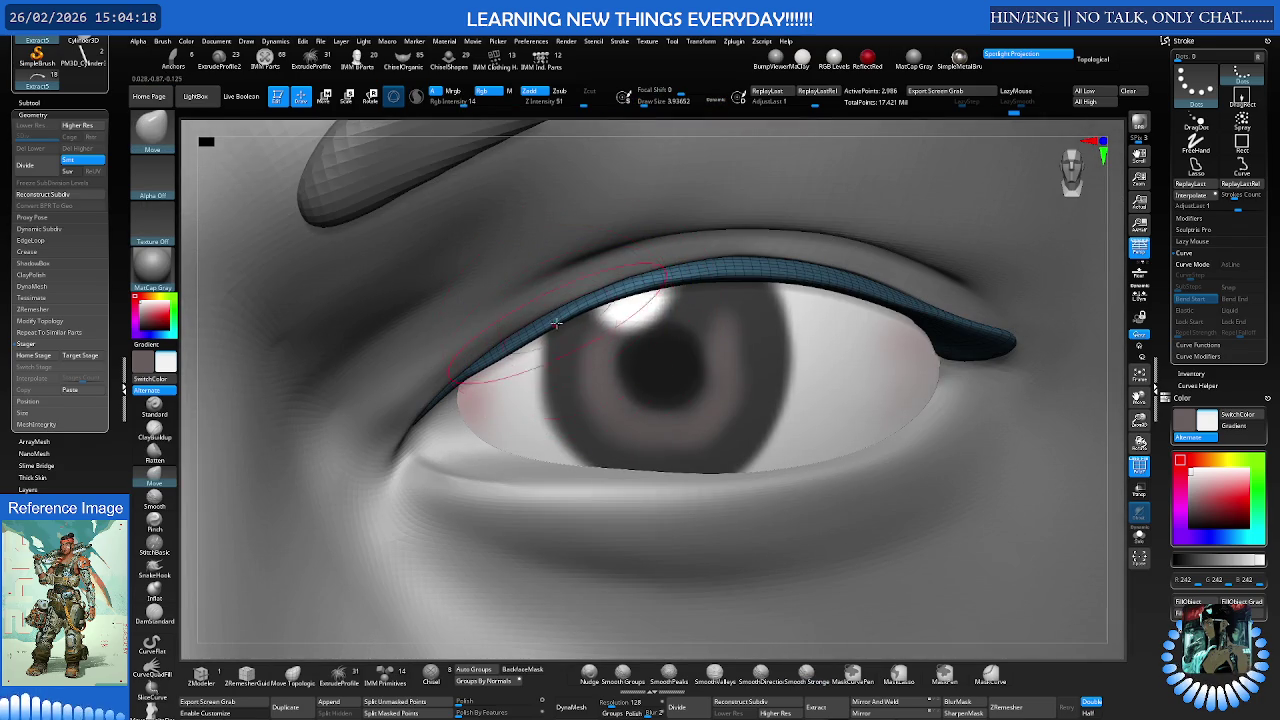
pyautogui.moveTo(706, 280)
pyautogui.mouseDown(button='right')
pyautogui.moveTo(700, 300)
pyautogui.moveTo(651, 312)
pyautogui.moveTo(885, 313)
pyautogui.moveTo(809, 472)
pyautogui.mouseUp(button='right')
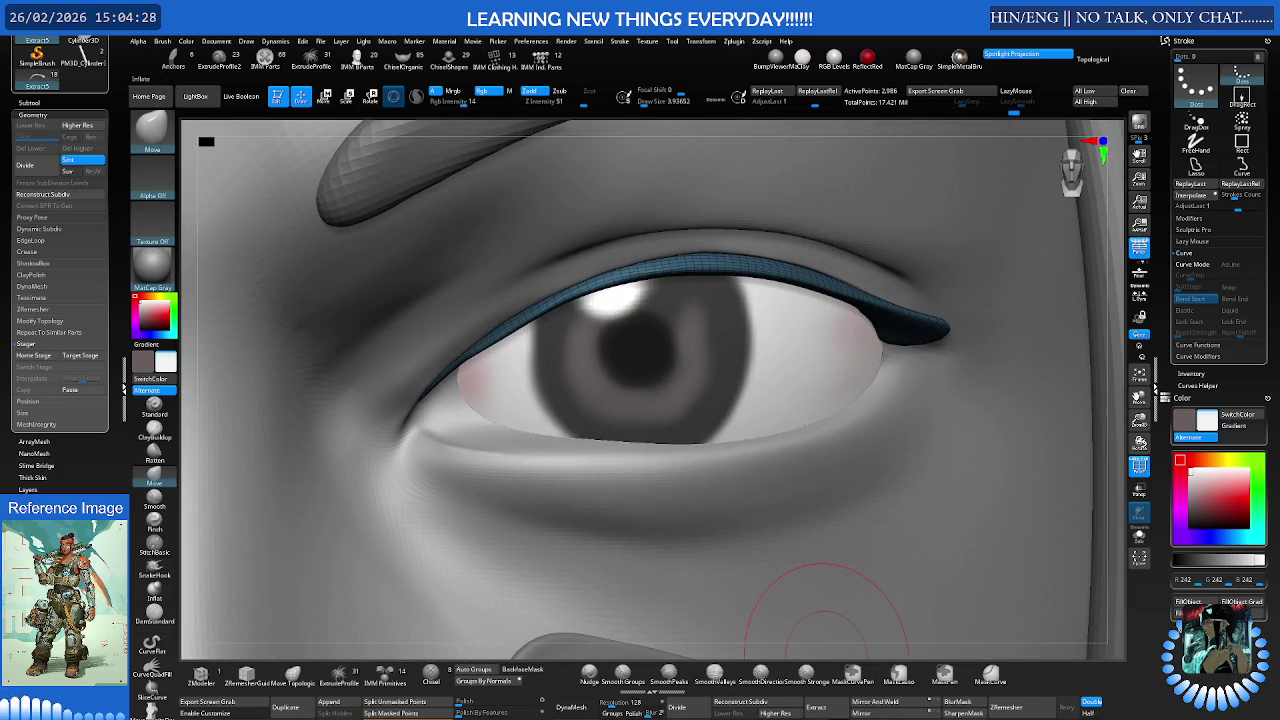
# - Compare thicker earlier versions of the strip via undo/redo, ending on the thin lid
pyautogui.hotkey('ctrl', 'z')
pyautogui.hotkey('ctrl', 'shift', 'z')
pyautogui.hotkey('ctrl', 'z')
pyautogui.hotkey('ctrl', 'z')
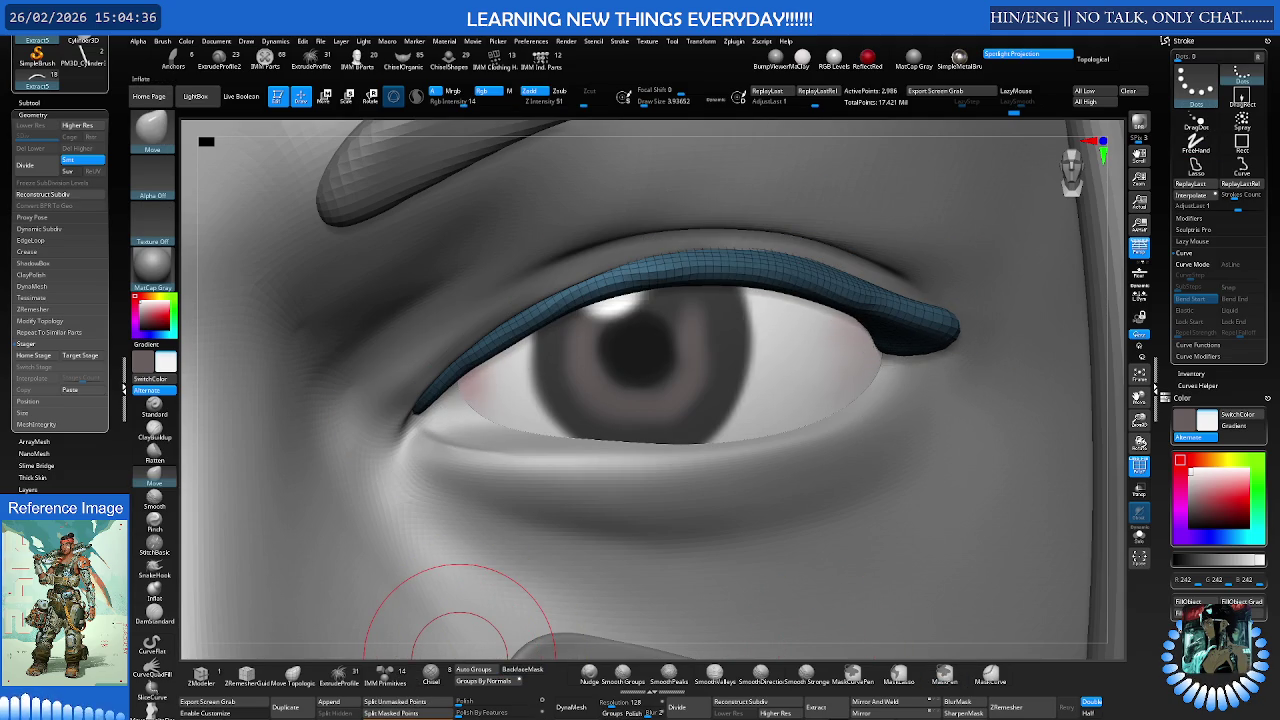
pyautogui.hotkey('ctrl', 'z')
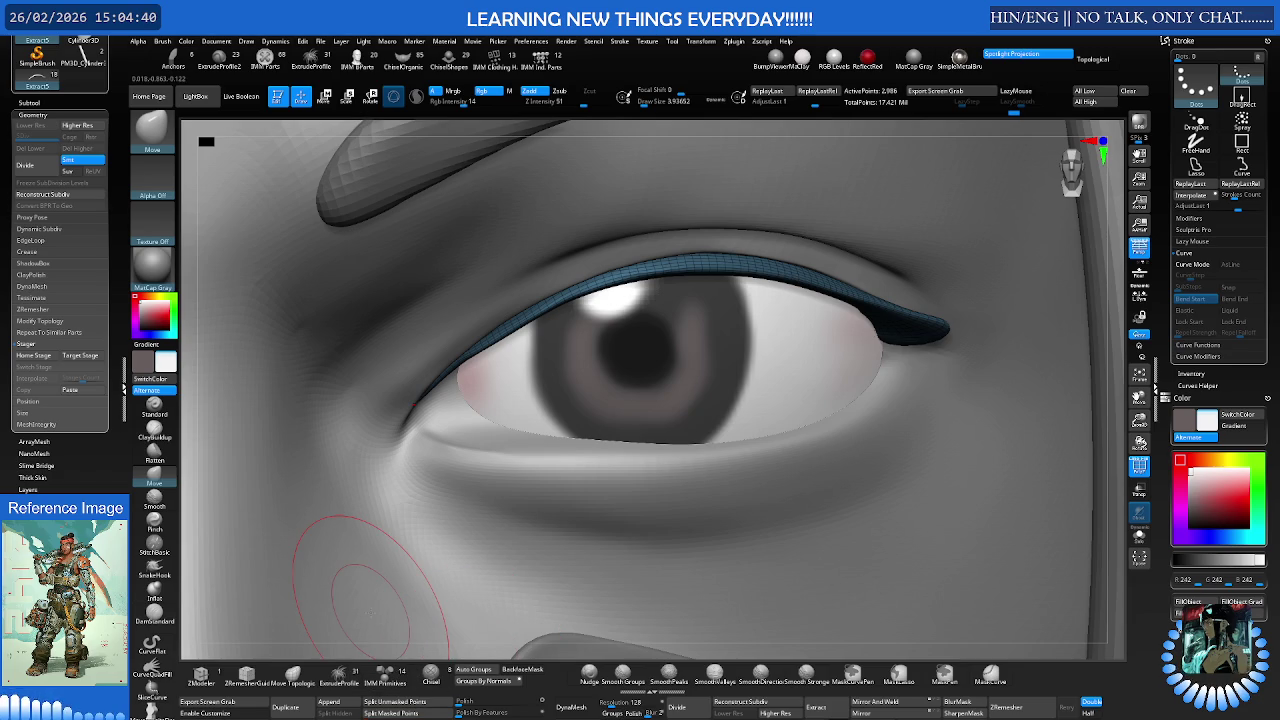
pyautogui.hotkey('ctrl', 'z')
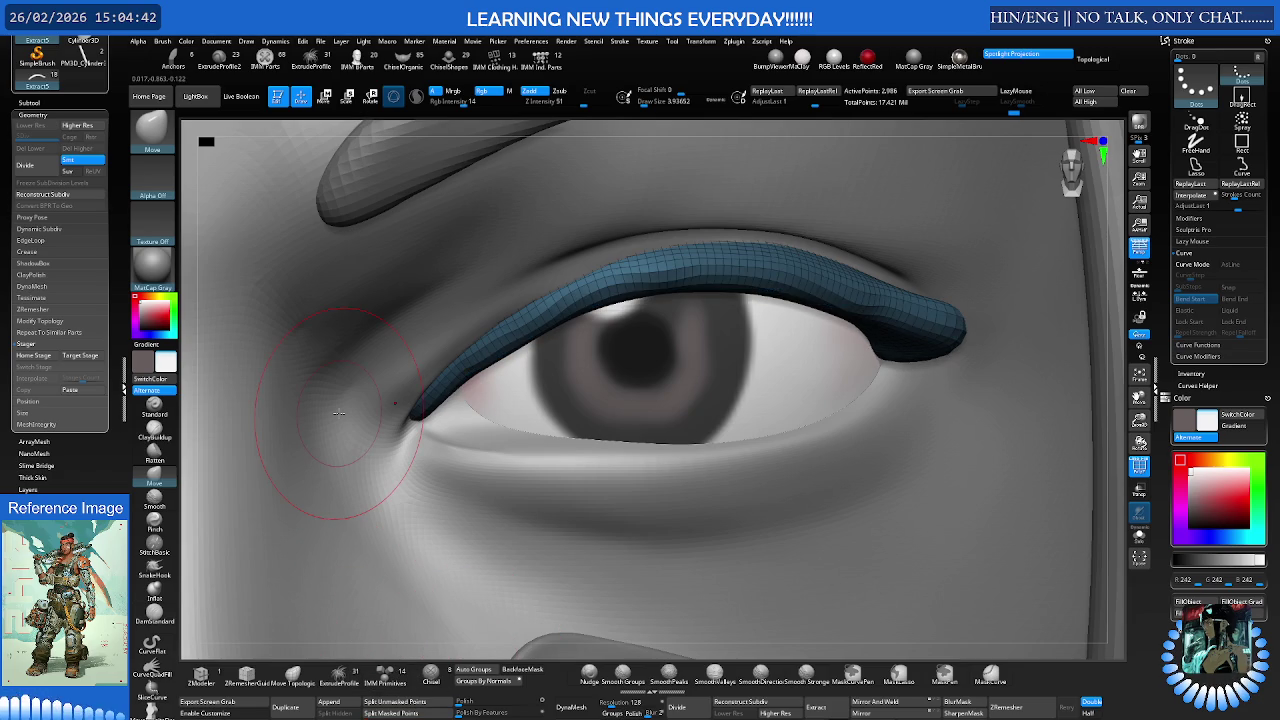
pyautogui.hotkey('ctrl', 'z')
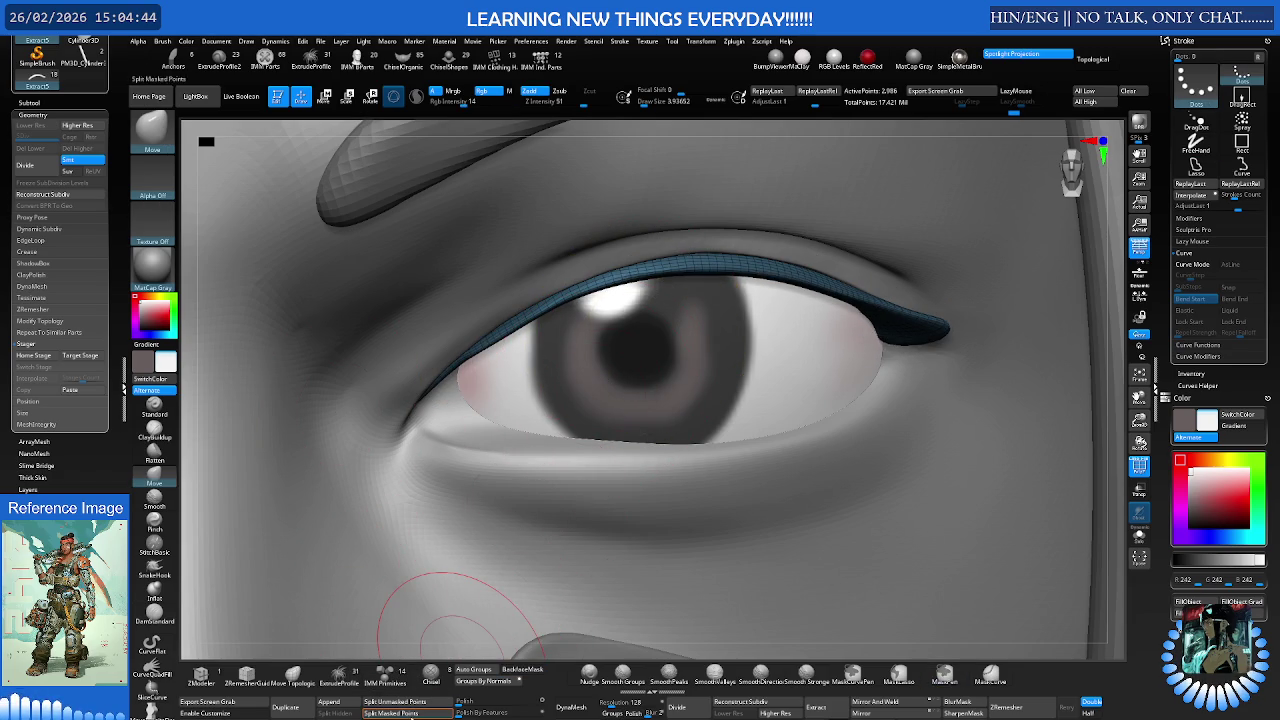
# - Restore the lengthened outer end of the eyelid strip and view it from below
pyautogui.press('p')
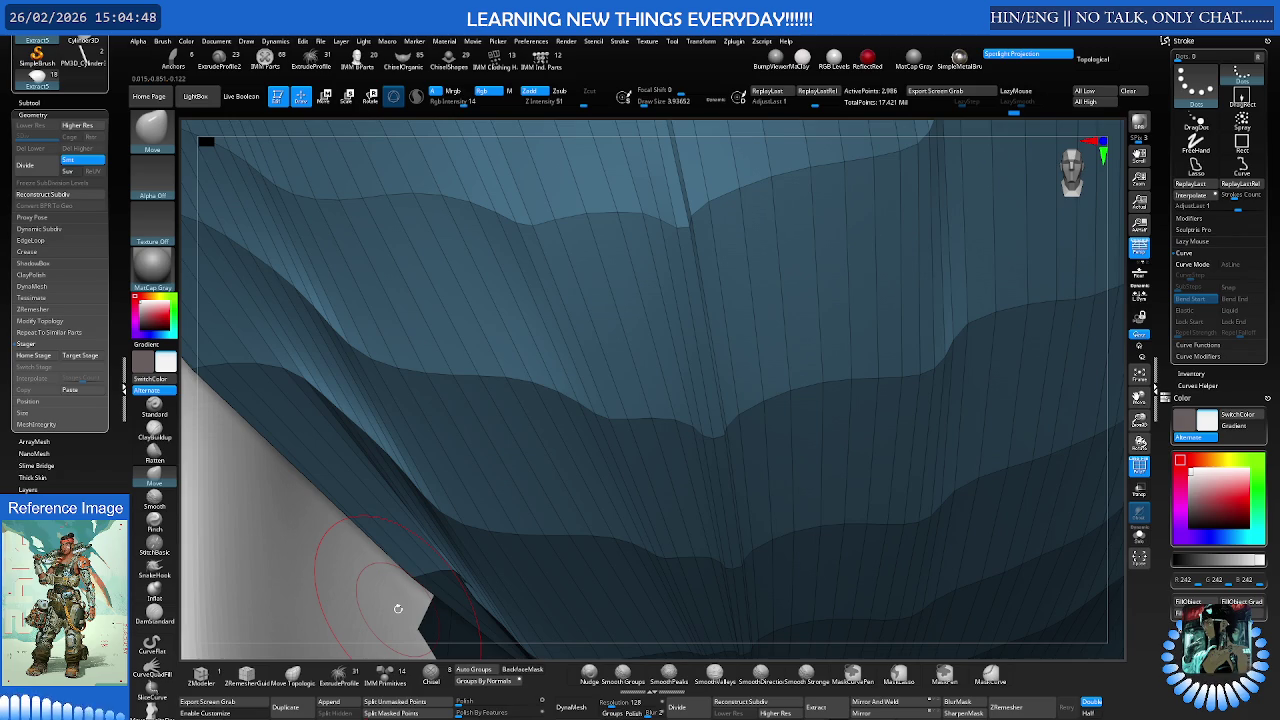
pyautogui.press('p')
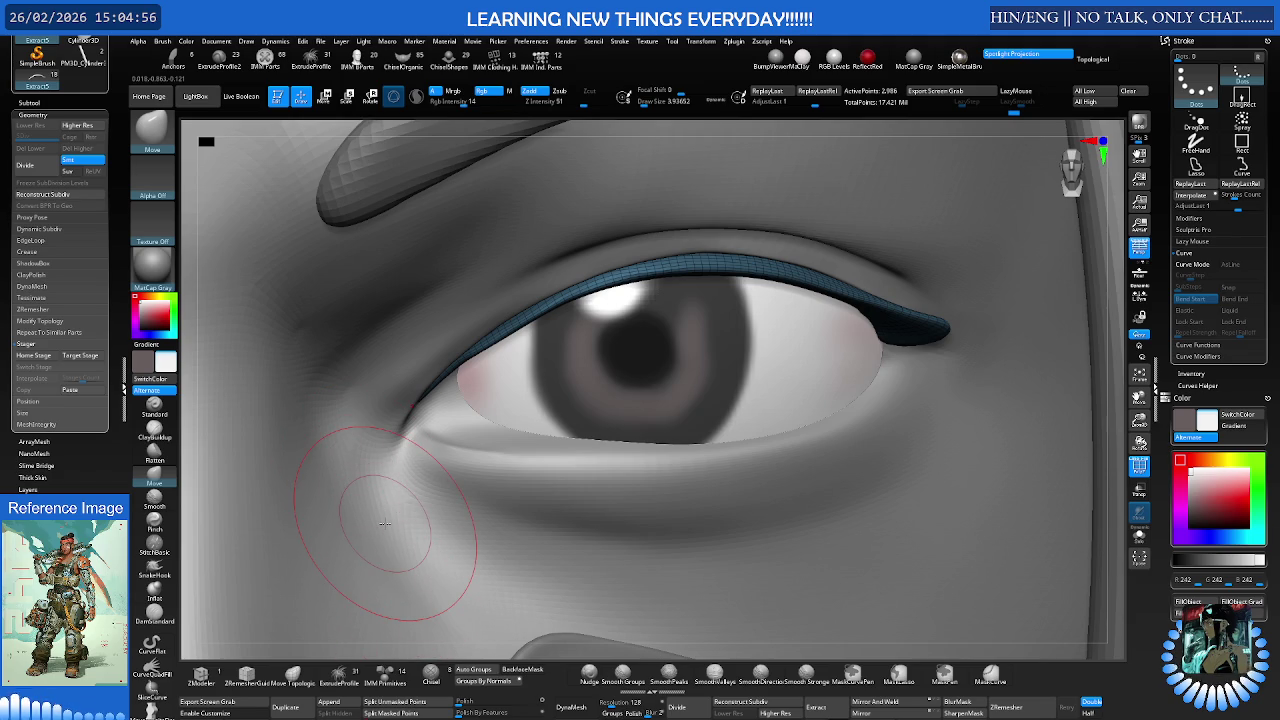
pyautogui.hotkey('ctrl', 'z')
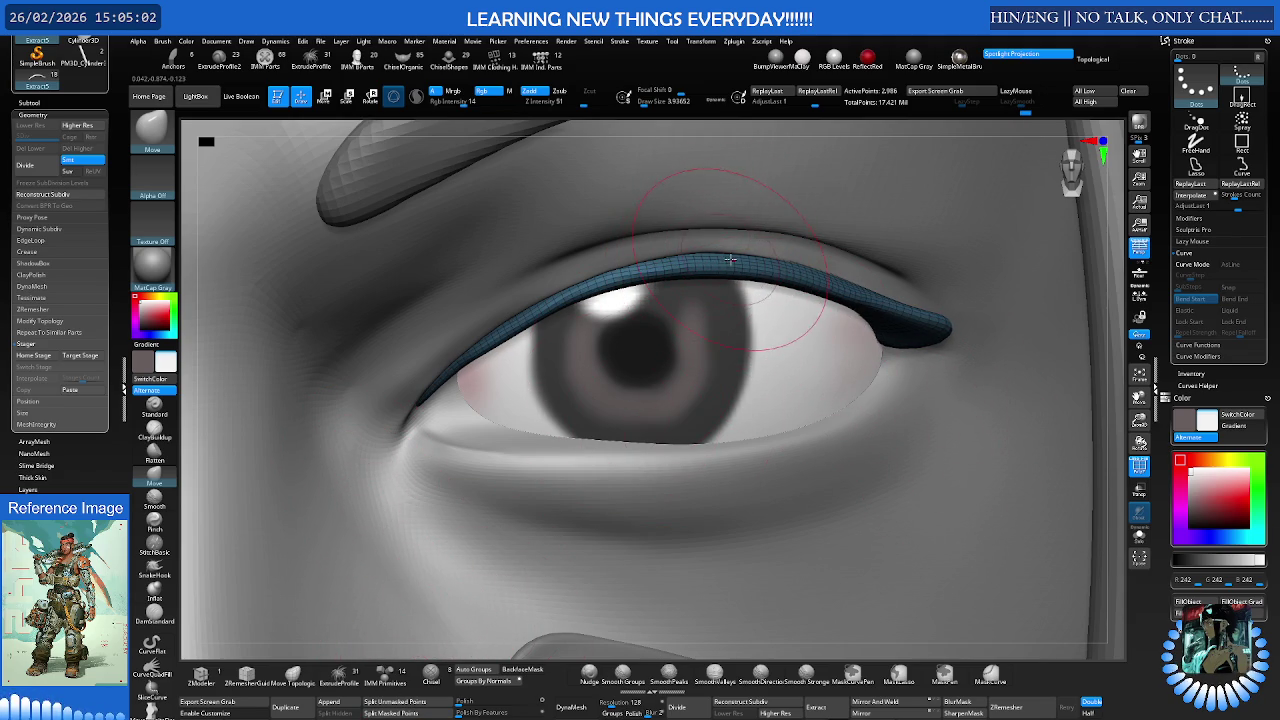
pyautogui.moveTo(707, 260)
pyautogui.mouseDown(button='right')
pyautogui.moveTo(686, 229)
pyautogui.moveTo(544, 325)
pyautogui.mouseUp(button='right')
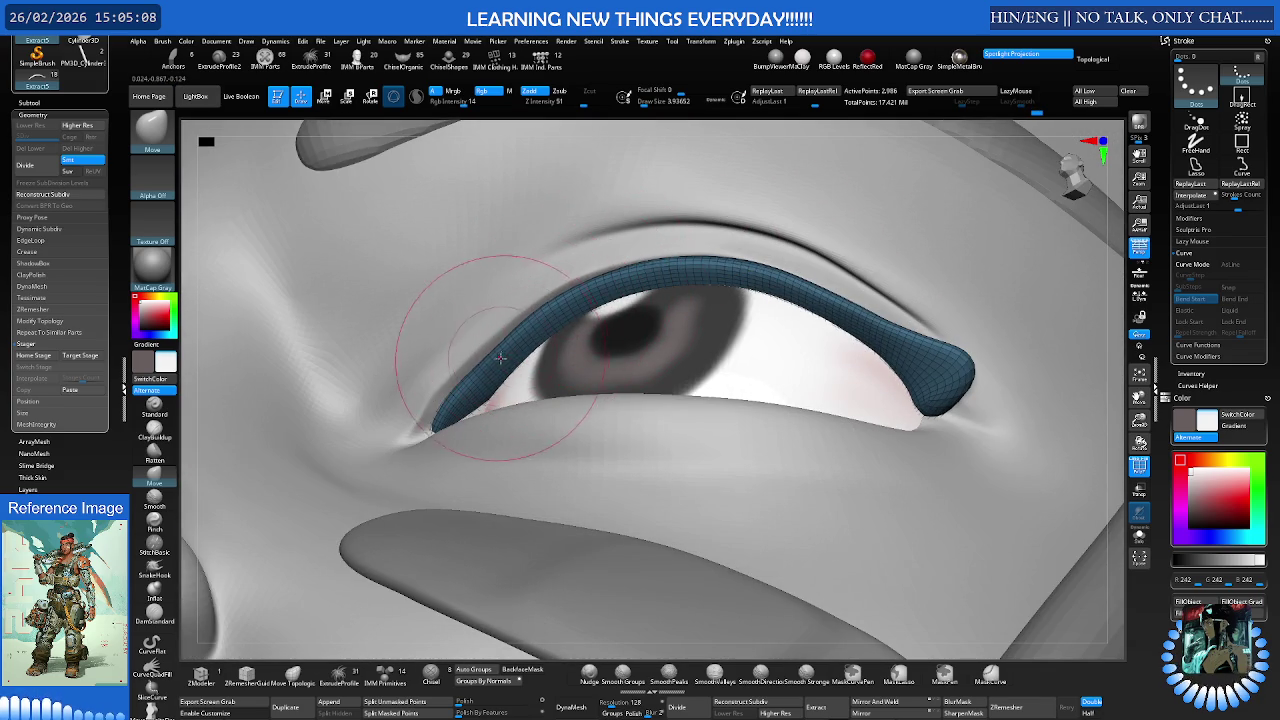
pyautogui.moveTo(471, 371)
pyautogui.mouseDown(button='right')
pyautogui.moveTo(443, 423)
pyautogui.moveTo(464, 447)
pyautogui.mouseUp(button='right')
# - Smooth the strip's outer end at brush size about 4.63, then select DamStandard
pyautogui.press('shift')
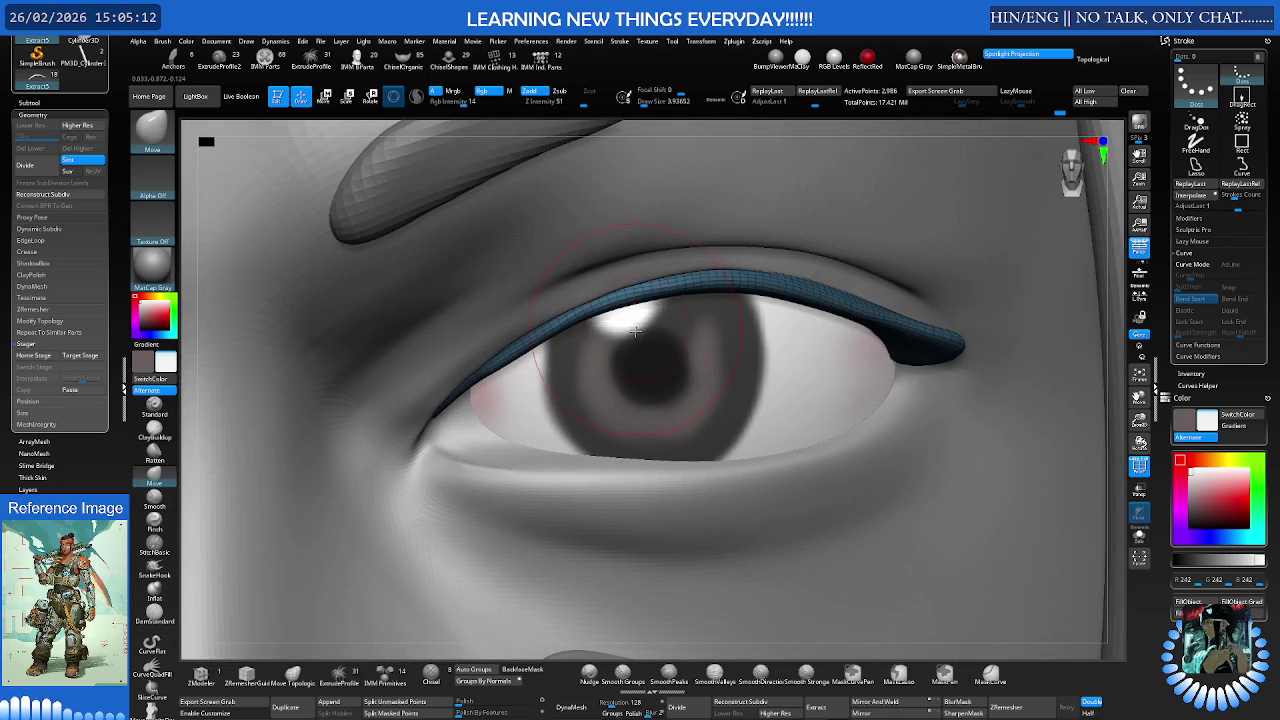
pyautogui.press('[')
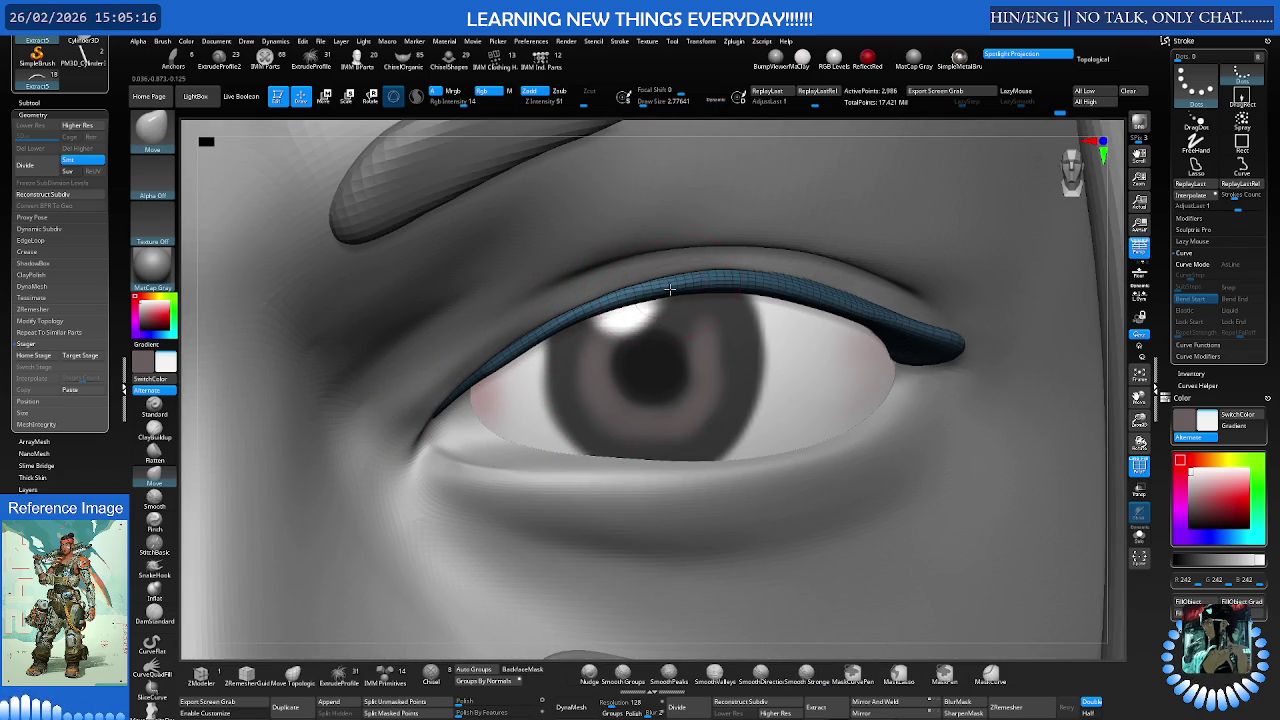
pyautogui.moveTo(749, 289); pyautogui.dragTo(838, 321, button='right')
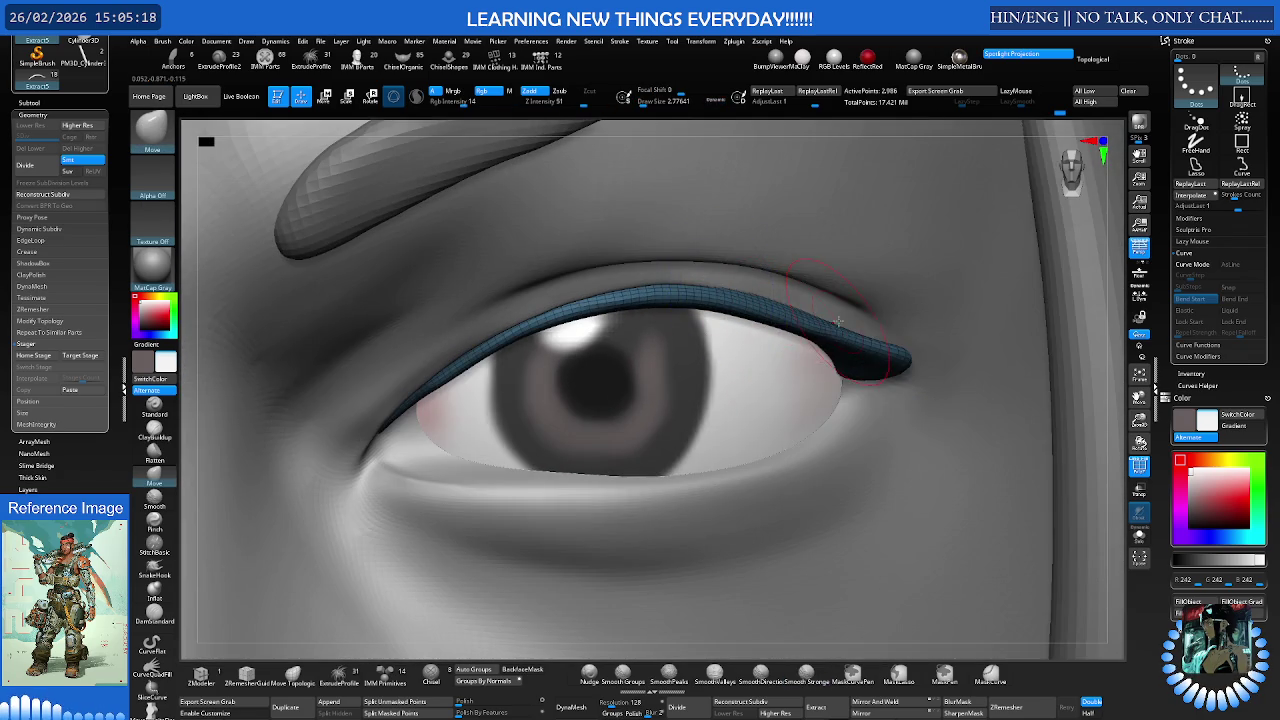
pyautogui.press(']')
pyautogui.moveTo(837, 343); pyautogui.dragTo(817, 308, button='right')
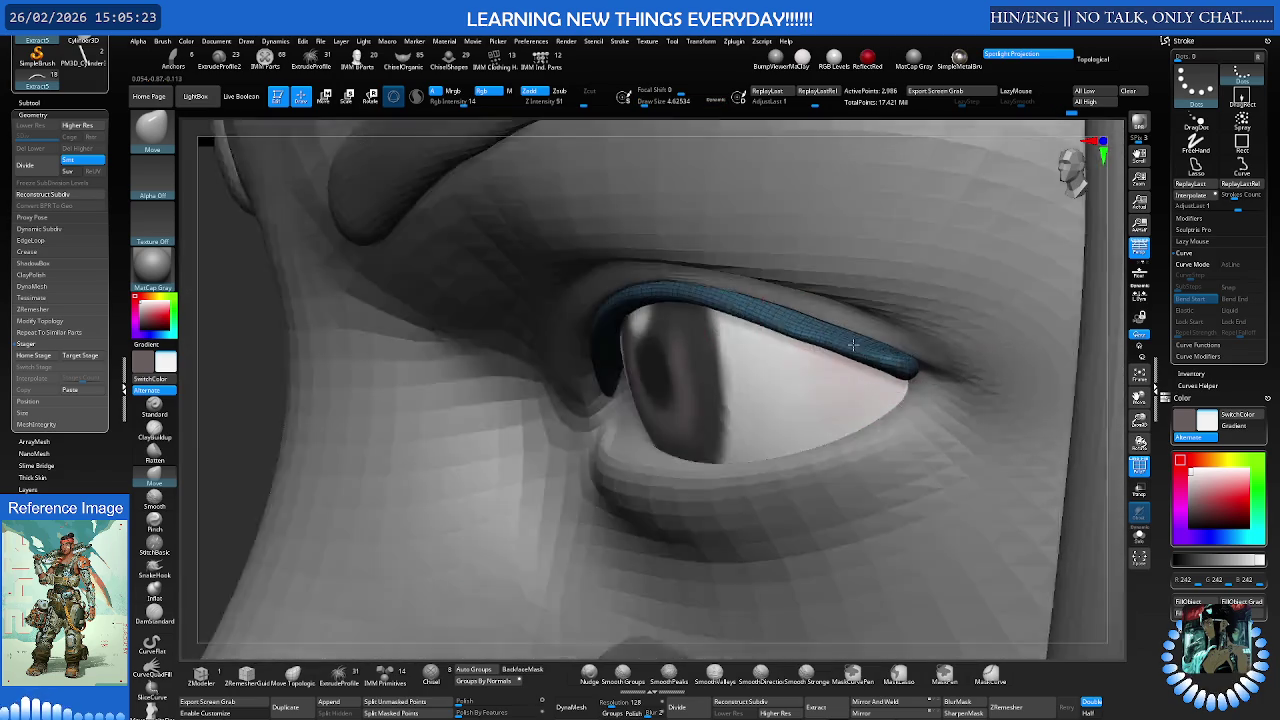
pyautogui.moveTo(877, 335); pyautogui.dragTo(887, 336, button='right')
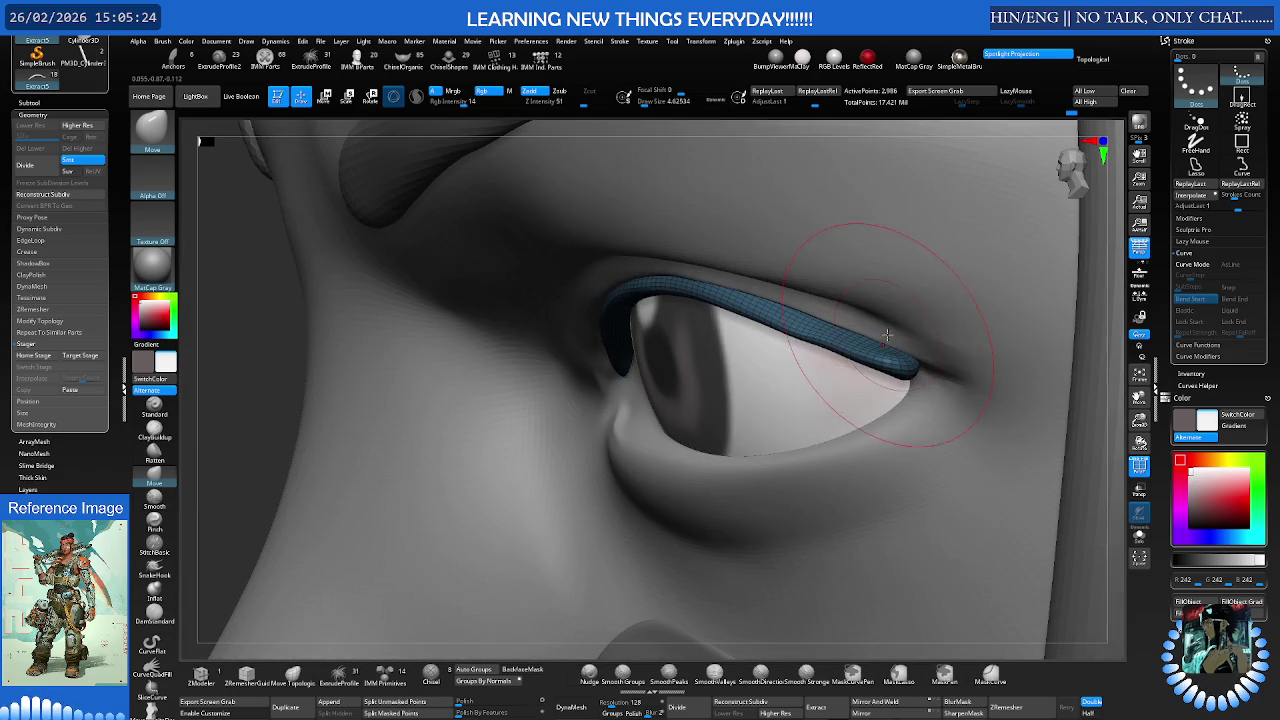
pyautogui.moveTo(777, 308)
pyautogui.keyDown('shift'); pyautogui.mouseDown(button='right')
pyautogui.moveTo(722, 284)
pyautogui.moveTo(771, 286)
pyautogui.mouseUp(button='right'); pyautogui.keyUp('shift')
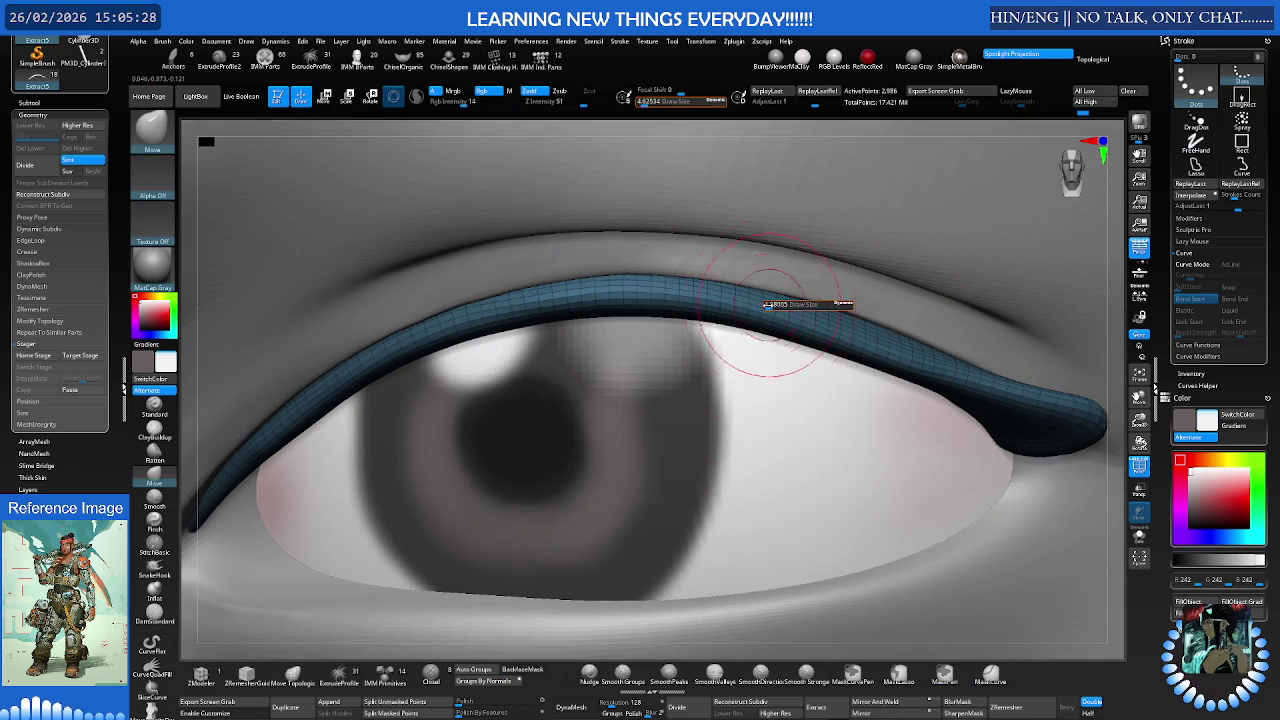
pyautogui.press('b')
pyautogui.press('d')
pyautogui.press('s')
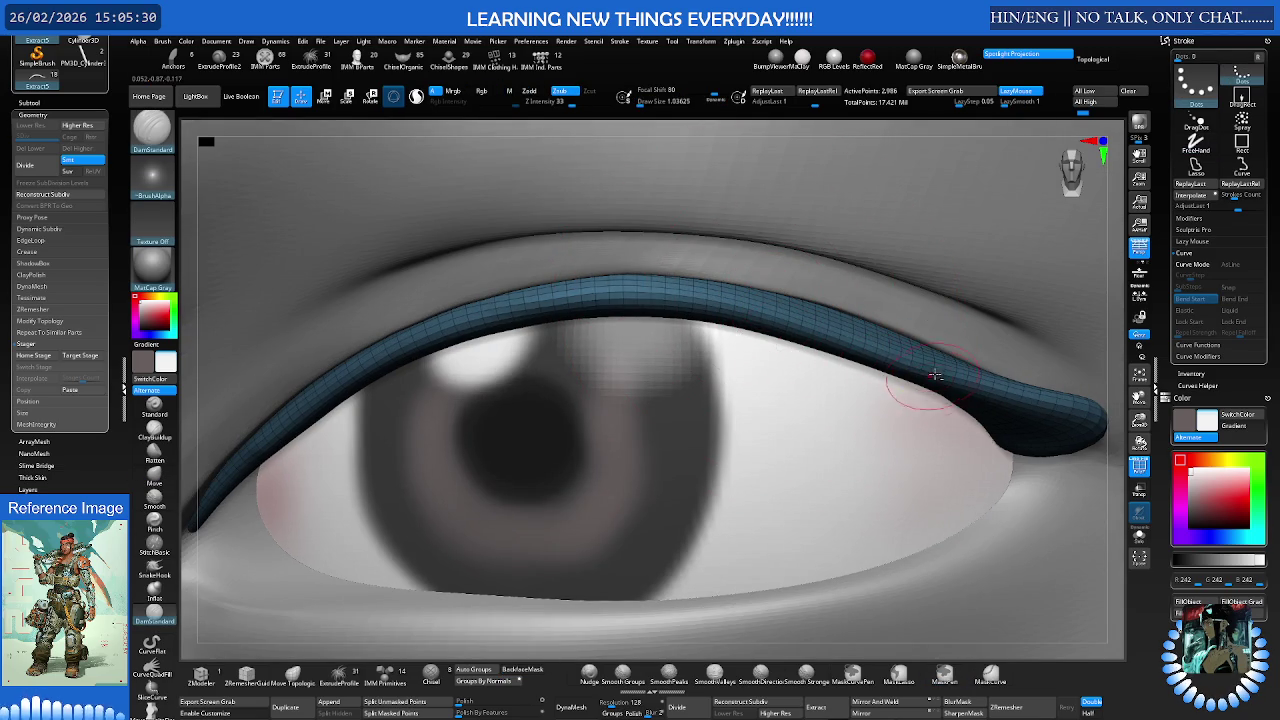
# - Zoom in on the eyelid, switch back to Move, and isolate the blue eyelid strip
pyautogui.keyDown('ctrl'); pyautogui.moveTo(859, 348); pyautogui.dragTo(782, 326, button='right'); pyautogui.keyUp('ctrl')
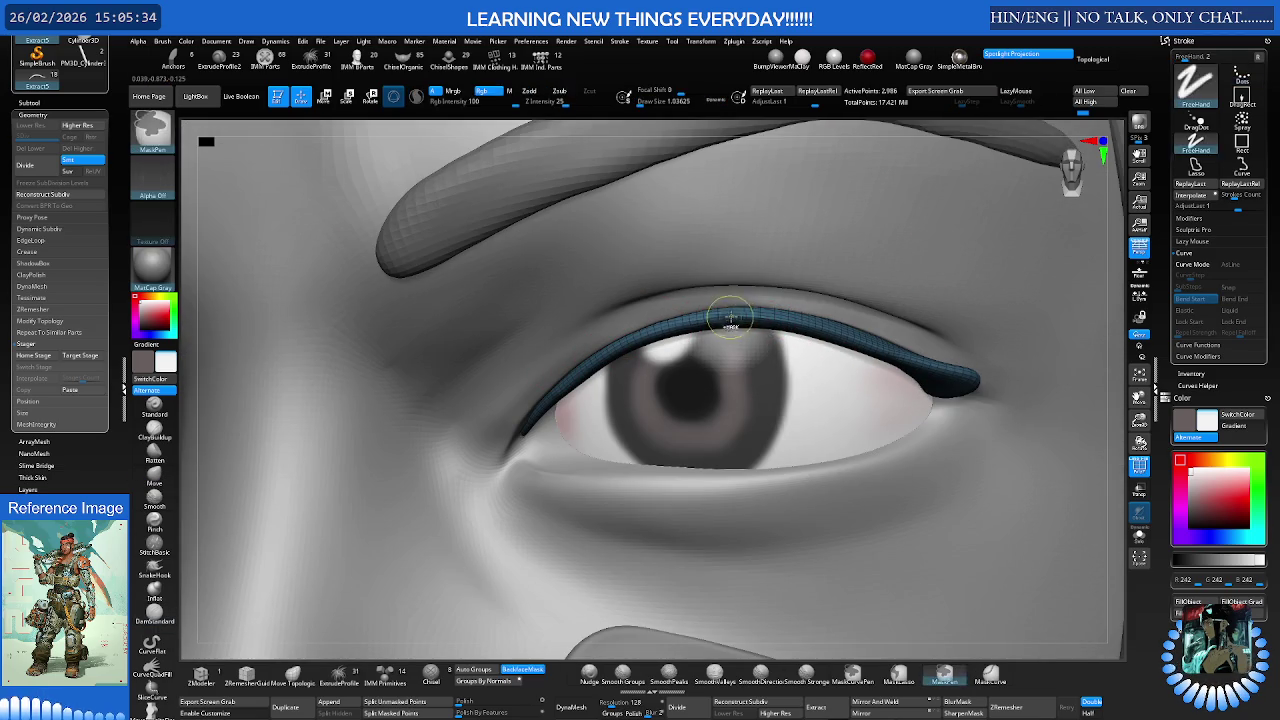
pyautogui.keyDown('ctrl'); pyautogui.moveTo(566, 384); pyautogui.dragTo(752, 329, button='right'); pyautogui.keyUp('ctrl')
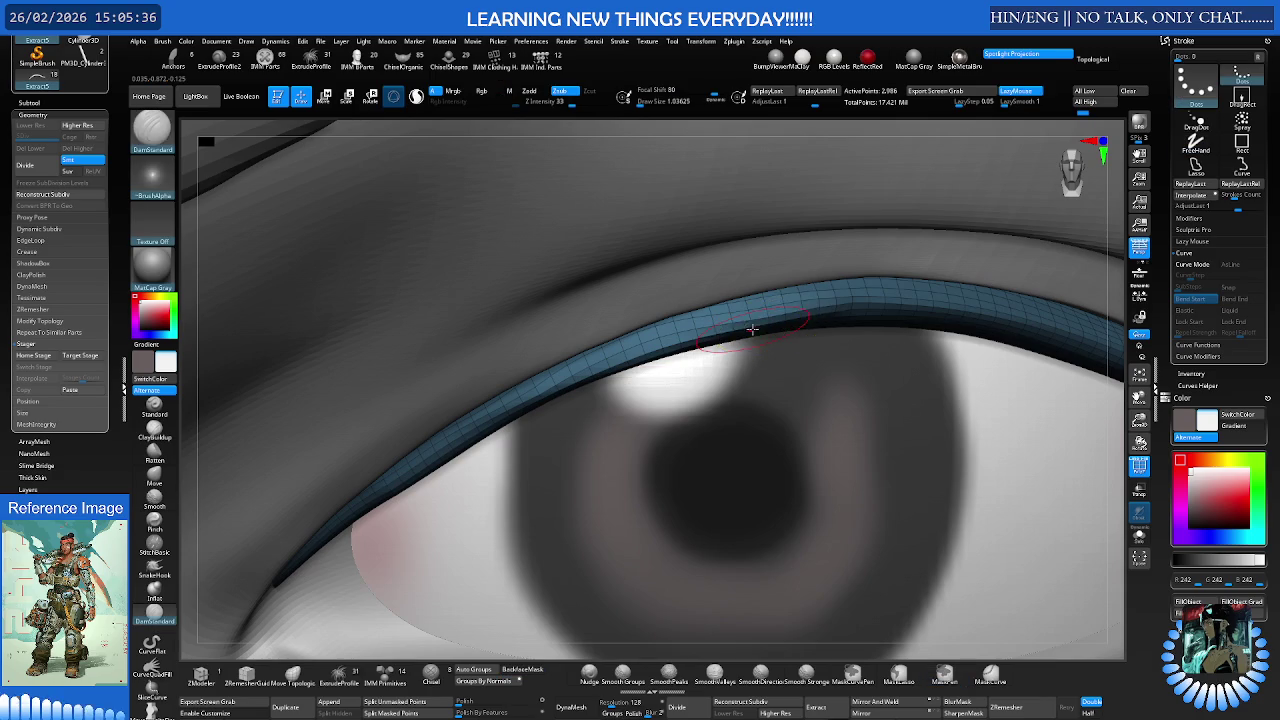
pyautogui.press('b')
pyautogui.press('m')
pyautogui.press('v')
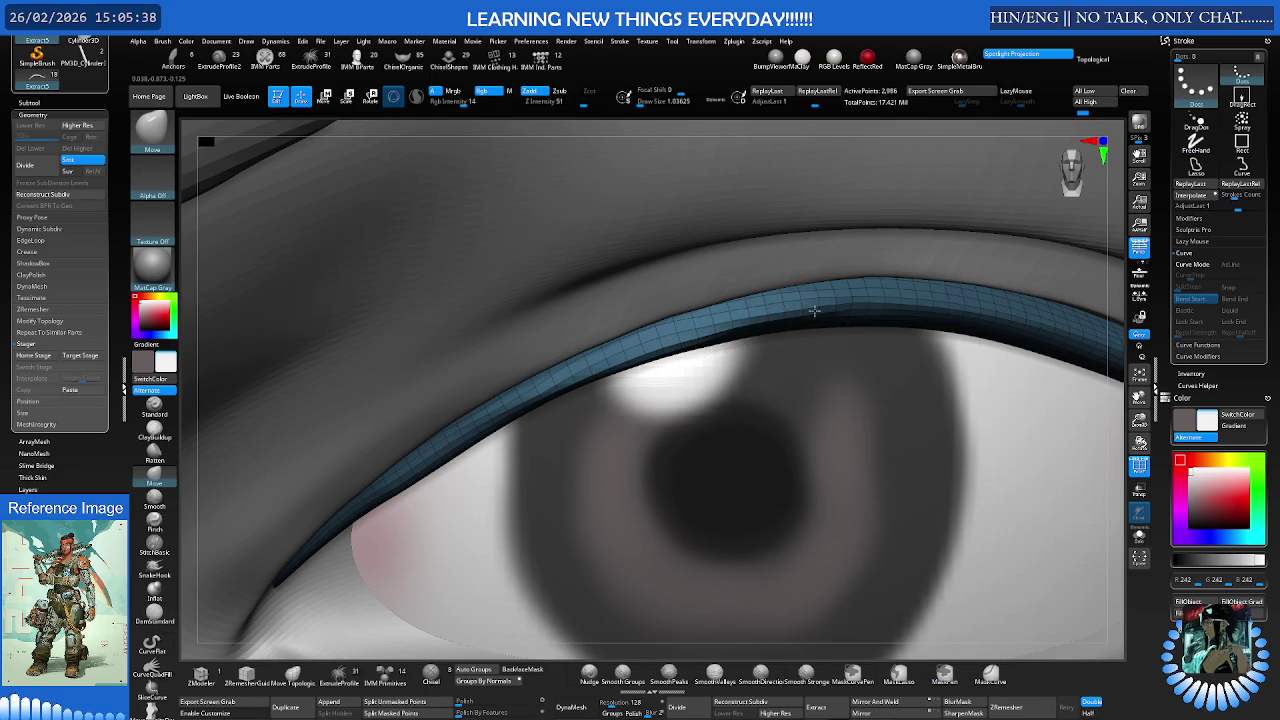
pyautogui.keyDown('ctrl'); pyautogui.moveTo(761, 317); pyautogui.dragTo(657, 323, button='right'); pyautogui.keyUp('ctrl')
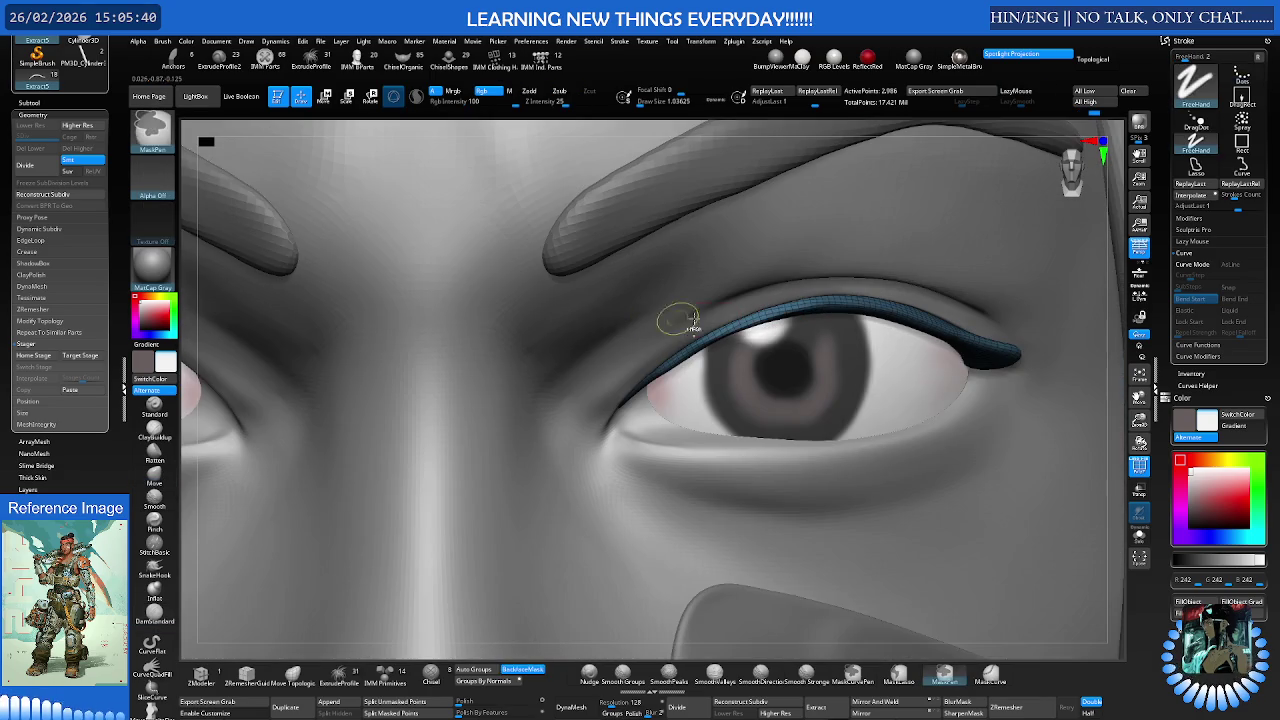
pyautogui.keyDown('ctrl'); pyautogui.keyDown('shift'); pyautogui.click(737, 323); pyautogui.keyUp('shift'); pyautogui.keyUp('ctrl')
pyautogui.moveTo(737, 323)
pyautogui.mouseDown(button='right')
pyautogui.moveTo(744, 354)
pyautogui.moveTo(717, 346)
pyautogui.mouseUp(button='right')
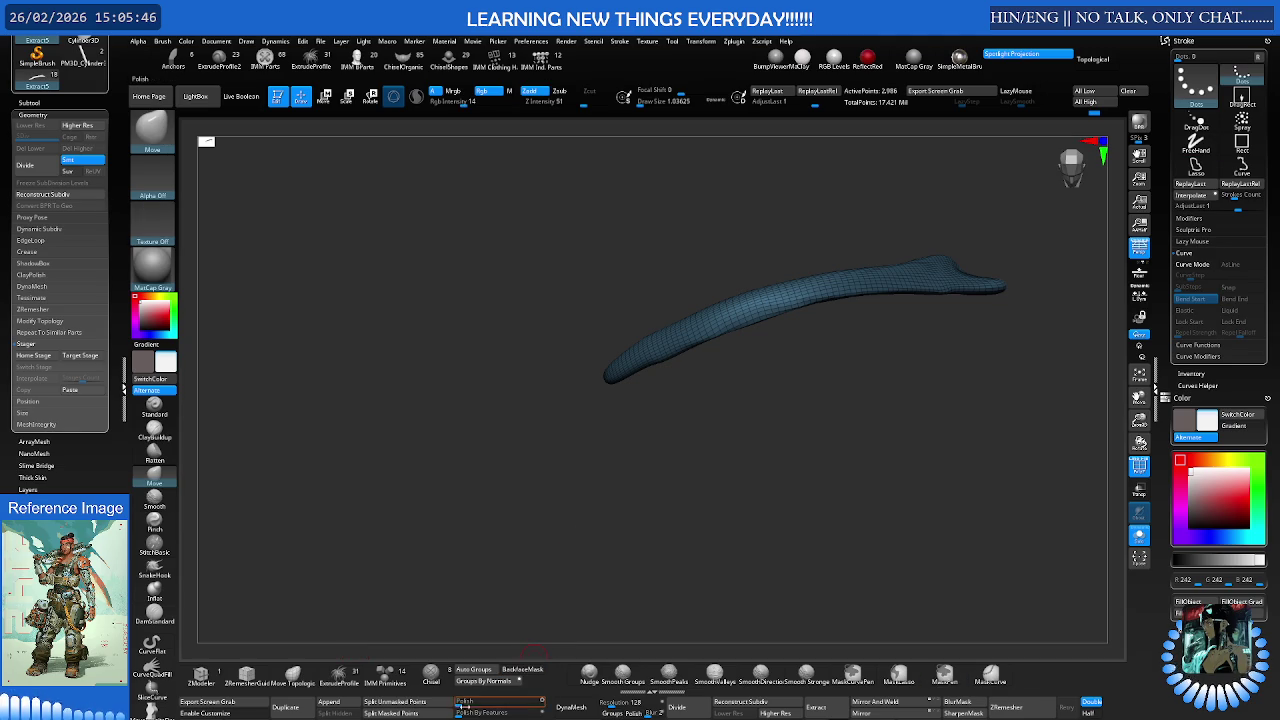
# - Unhide the whole face, set brush size to about 1.91, and snap to a front eye view
pyautogui.moveTo(660, 520); pyautogui.dragTo(703, 449, button='right')
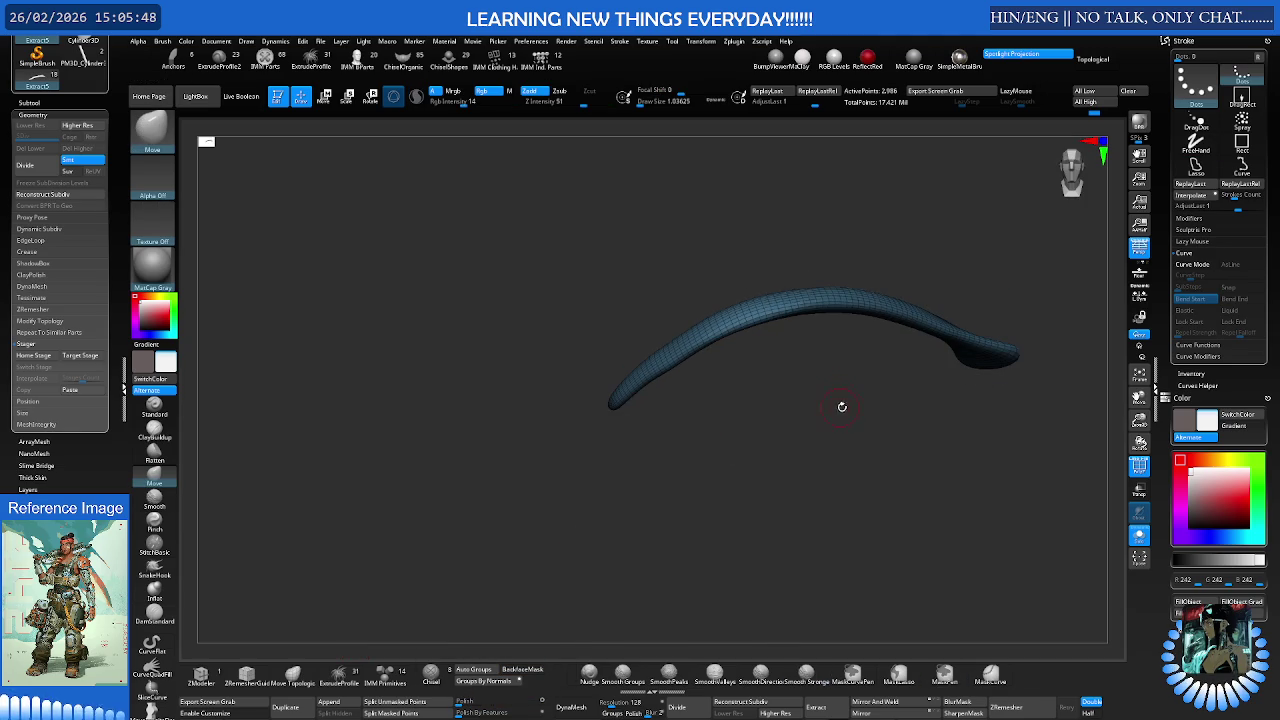
pyautogui.keyDown('ctrl'); pyautogui.keyDown('shift'); pyautogui.click(846, 405); pyautogui.keyUp('shift'); pyautogui.keyUp('ctrl')
pyautogui.moveTo(846, 405); pyautogui.dragTo(898, 355, button='right')
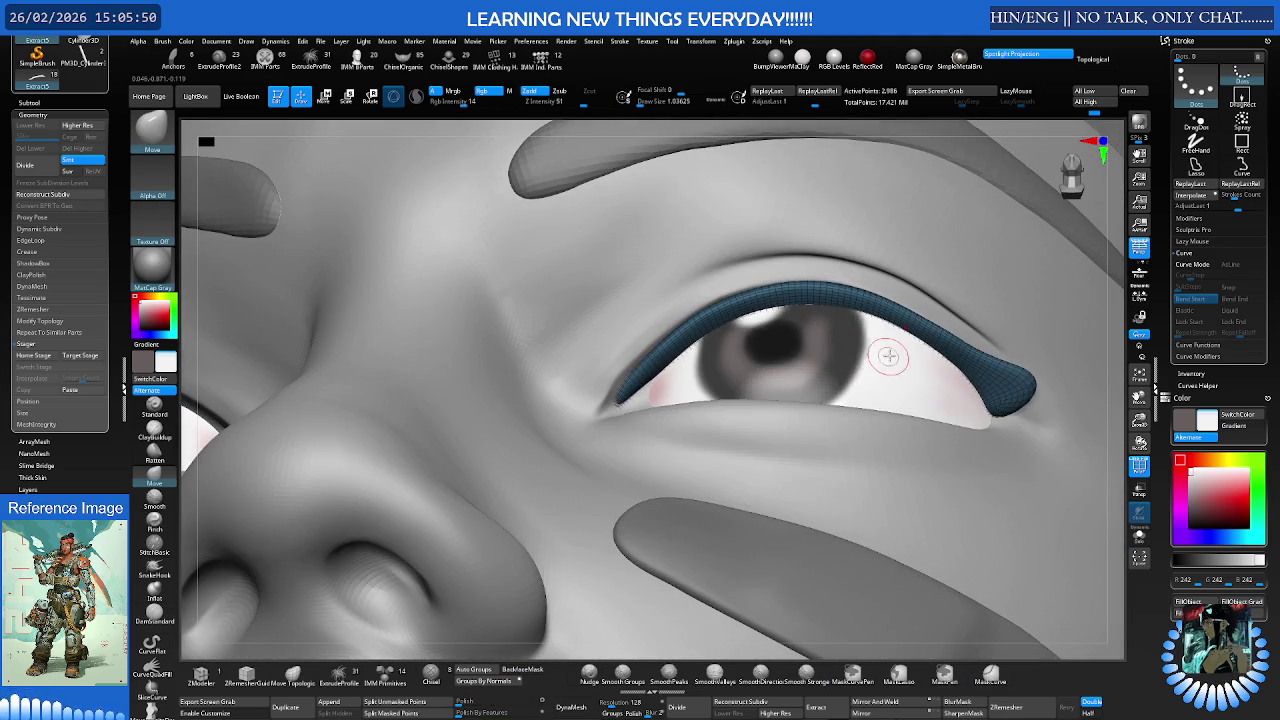
pyautogui.press('s')
pyautogui.moveTo(900, 354); pyautogui.dragTo(888, 354)
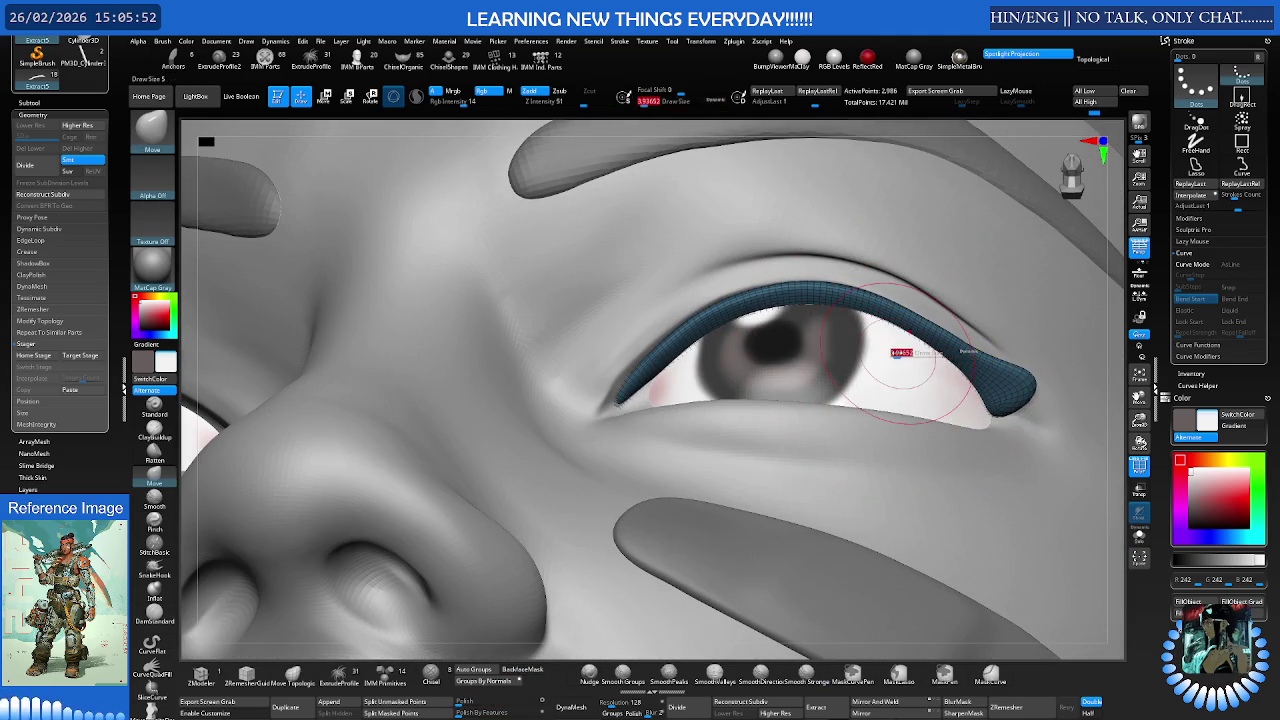
pyautogui.moveTo(957, 291); pyautogui.dragTo(940, 290, button='right')
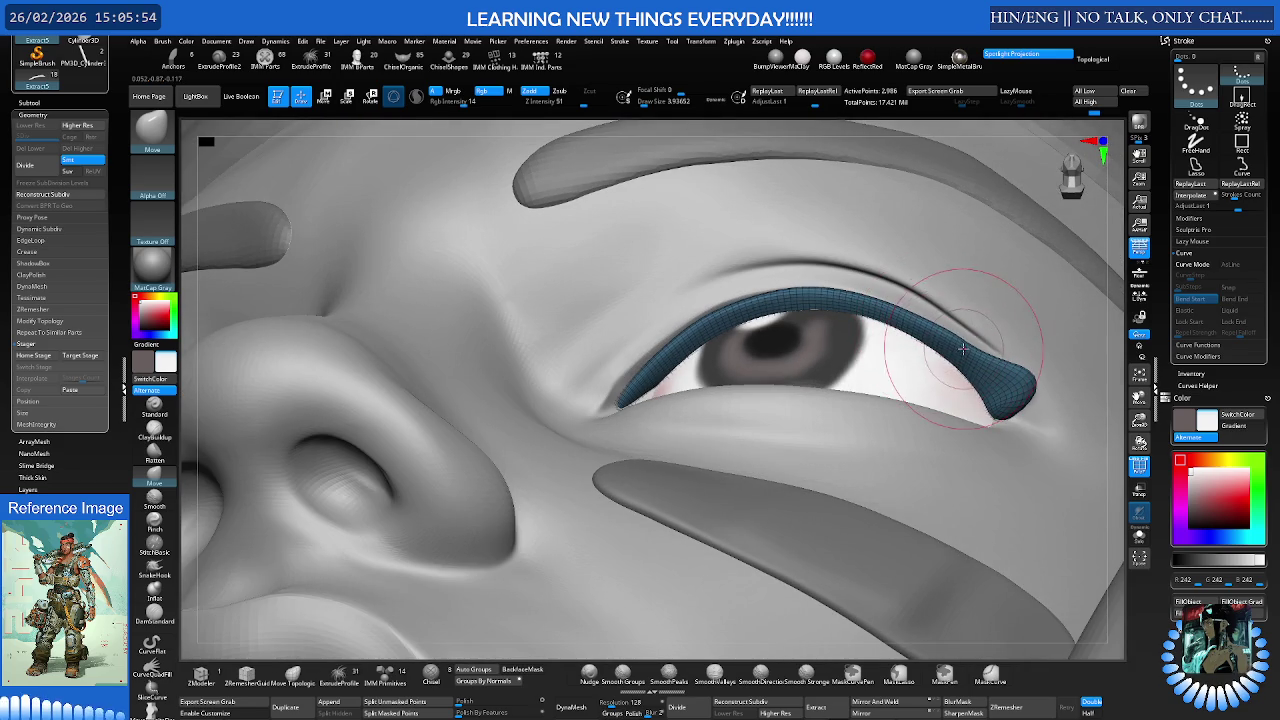
pyautogui.moveTo(1014, 370); pyautogui.dragTo(1034, 370, button='right')
pyautogui.press('[')
pyautogui.press('[')
pyautogui.press('[')
pyautogui.press(']')
pyautogui.moveTo(987, 404)
pyautogui.mouseDown(button='right')
pyautogui.moveTo(973, 408)
pyautogui.moveTo(991, 414)
pyautogui.moveTo(971, 404)
pyautogui.mouseUp(button='right')
pyautogui.moveTo(935, 357)
pyautogui.keyDown('shift'); pyautogui.mouseDown(button='right')
pyautogui.moveTo(906, 363)
pyautogui.moveTo(908, 406)
pyautogui.moveTo(912, 385)
pyautogui.mouseUp(button='right'); pyautogui.keyUp('shift')
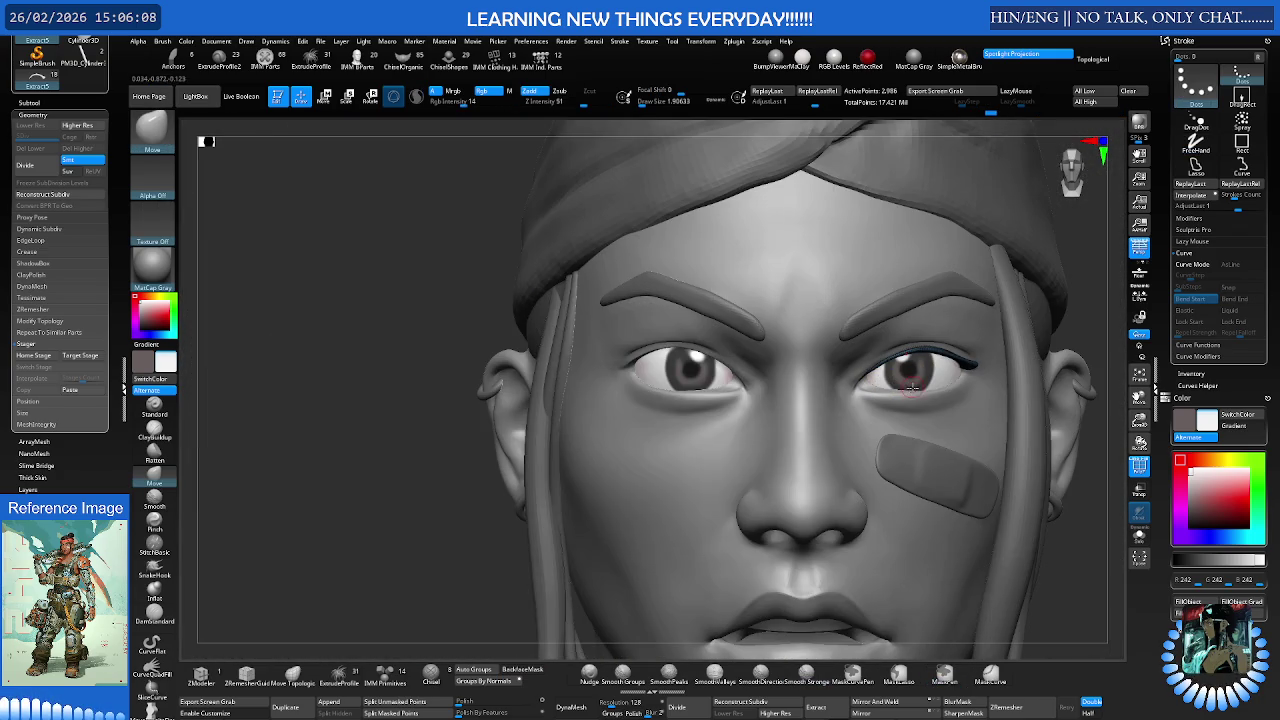
# - Mirror And Weld the eyelid strip onto the other eye, frame it, and shrink the brush
pyautogui.click(880, 702)
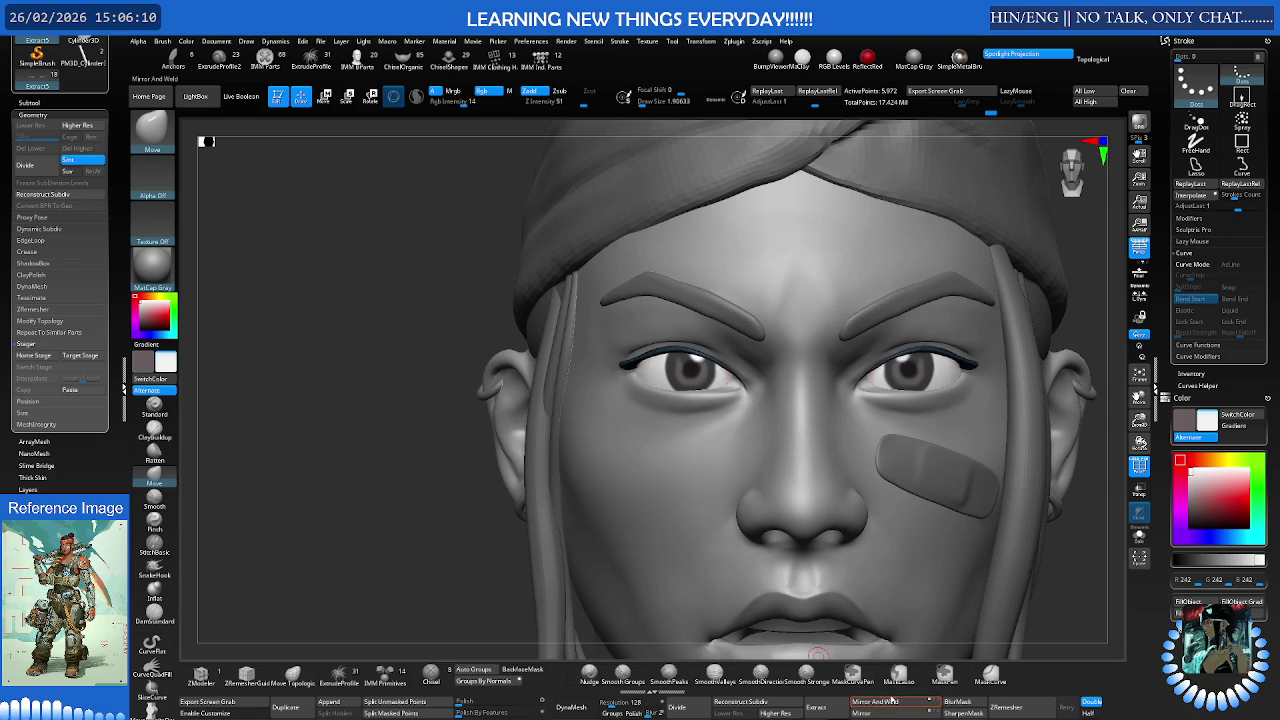
pyautogui.moveTo(930, 491)
pyautogui.mouseDown(button='right')
pyautogui.moveTo(750, 359)
pyautogui.moveTo(609, 321)
pyautogui.moveTo(814, 343)
pyautogui.moveTo(846, 366)
pyautogui.moveTo(927, 349)
pyautogui.moveTo(917, 340)
pyautogui.moveTo(826, 528)
pyautogui.moveTo(896, 384)
pyautogui.moveTo(908, 416)
pyautogui.moveTo(870, 418)
pyautogui.mouseUp(button='right')
pyautogui.press('f')
pyautogui.press('s')
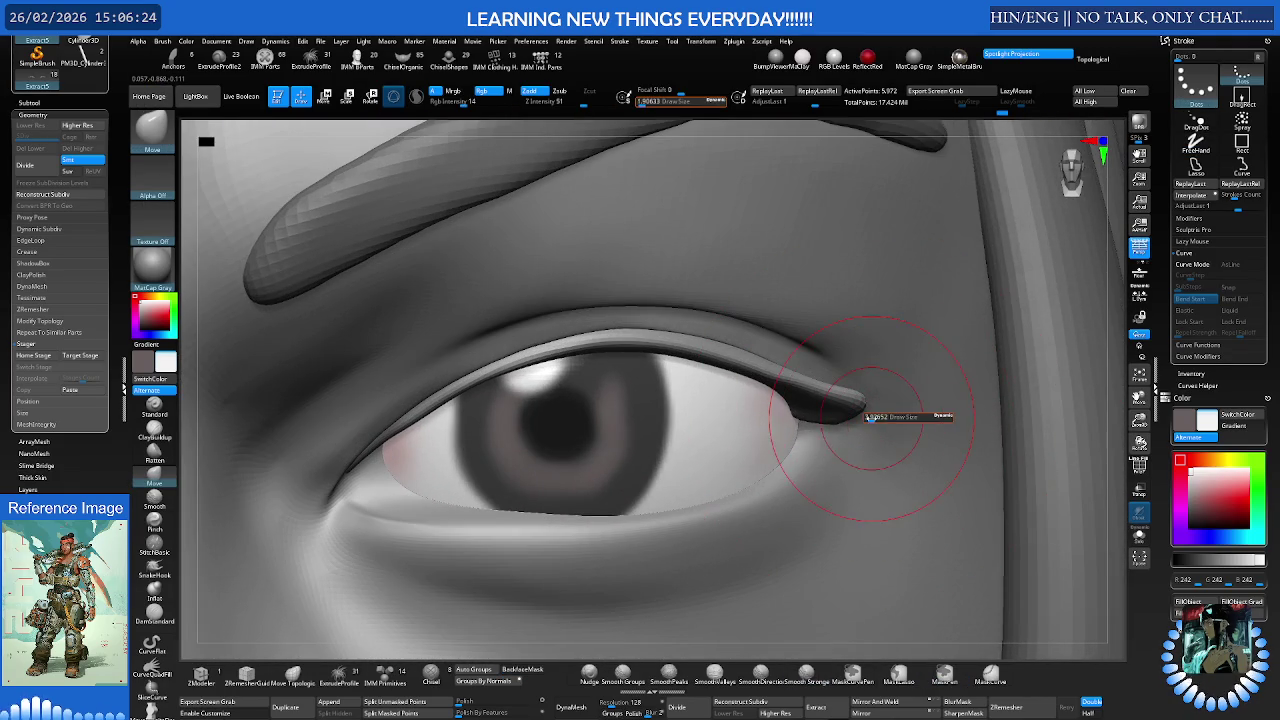
pyautogui.moveTo(870, 418); pyautogui.dragTo(814, 420)
pyautogui.moveTo(814, 420)
pyautogui.mouseDown(button='right')
pyautogui.moveTo(809, 409)
pyautogui.moveTo(815, 425)
pyautogui.moveTo(855, 402)
pyautogui.mouseUp(button='right')
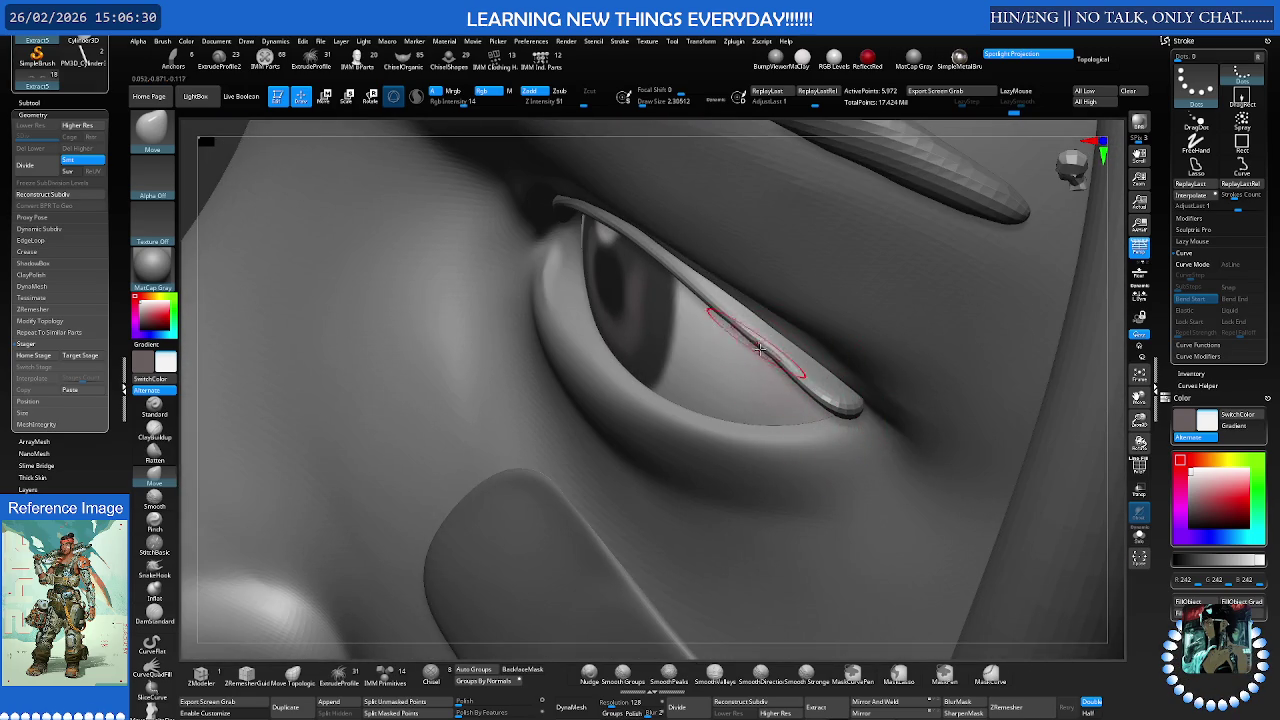
pyautogui.moveTo(794, 356); pyautogui.dragTo(829, 409, button='right')
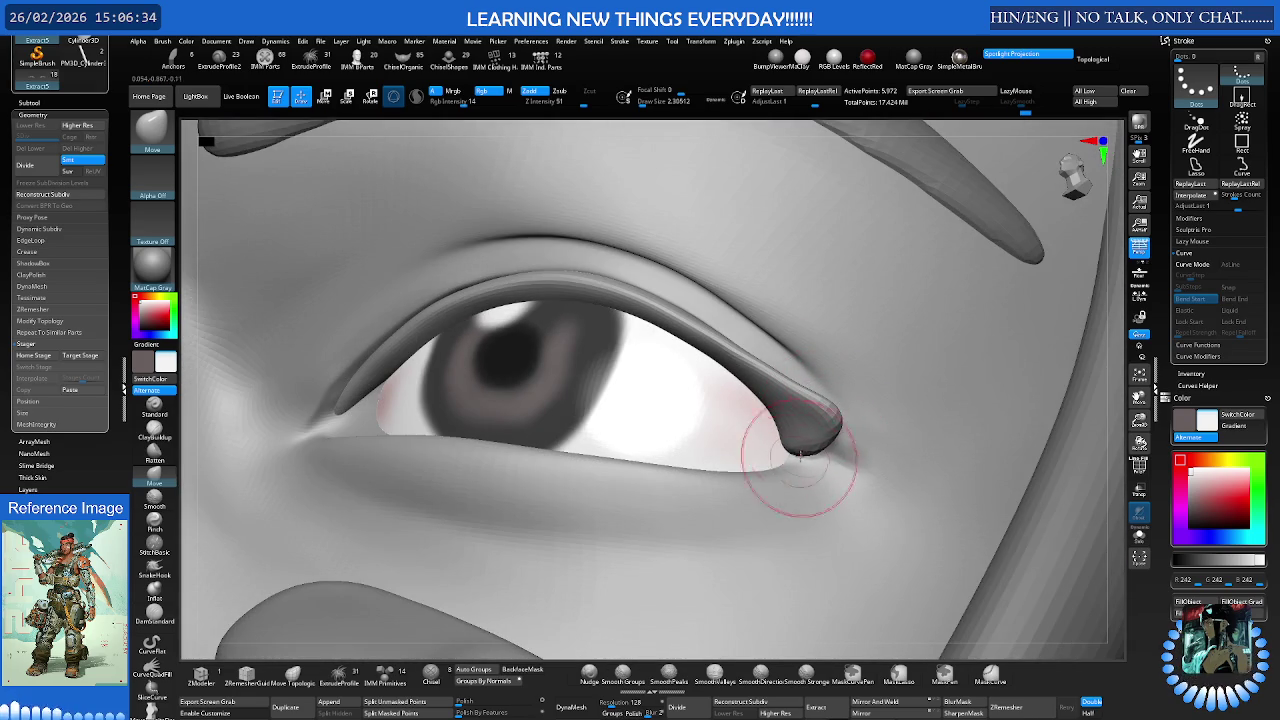
# - Smooth the eyelid strip's end at the eye's outer corner, orbiting to check the tip
pyautogui.moveTo(800, 458)
pyautogui.mouseDown(button='right')
pyautogui.moveTo(819, 449)
pyautogui.moveTo(790, 420)
pyautogui.moveTo(787, 461)
pyautogui.moveTo(809, 429)
pyautogui.mouseUp(button='right')
pyautogui.press('shift')
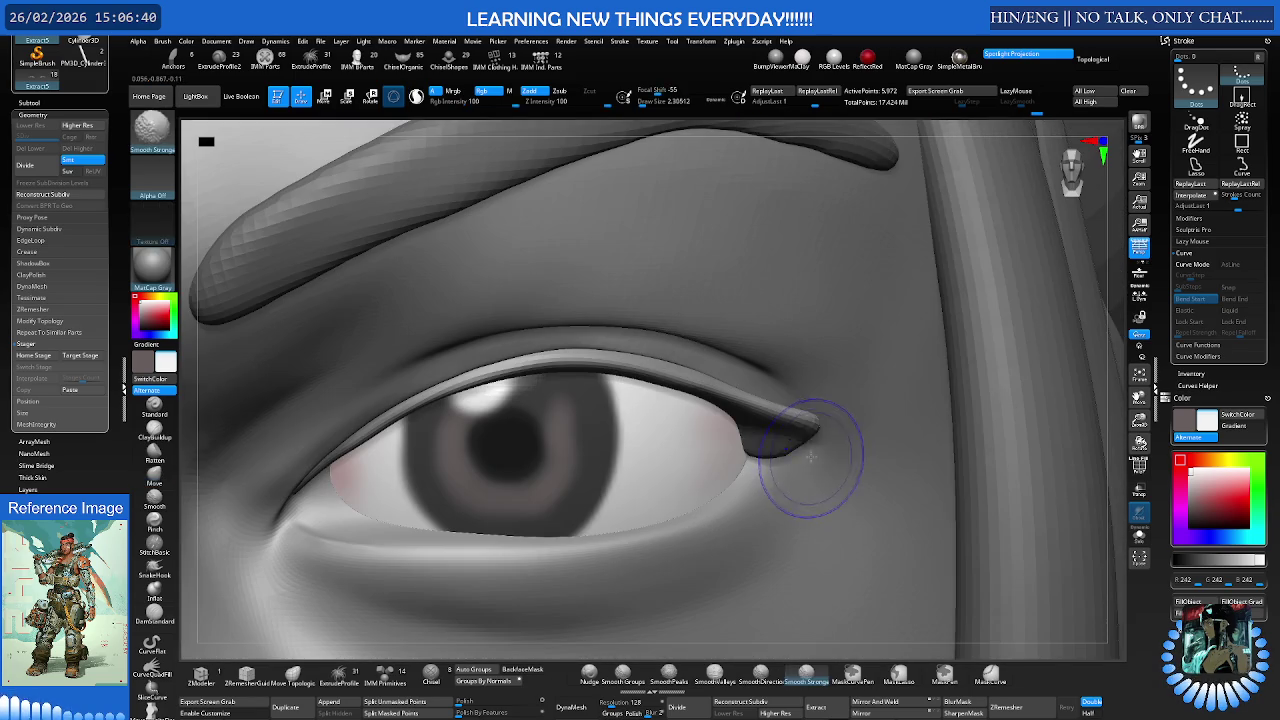
pyautogui.scroll(3, 787, 445)
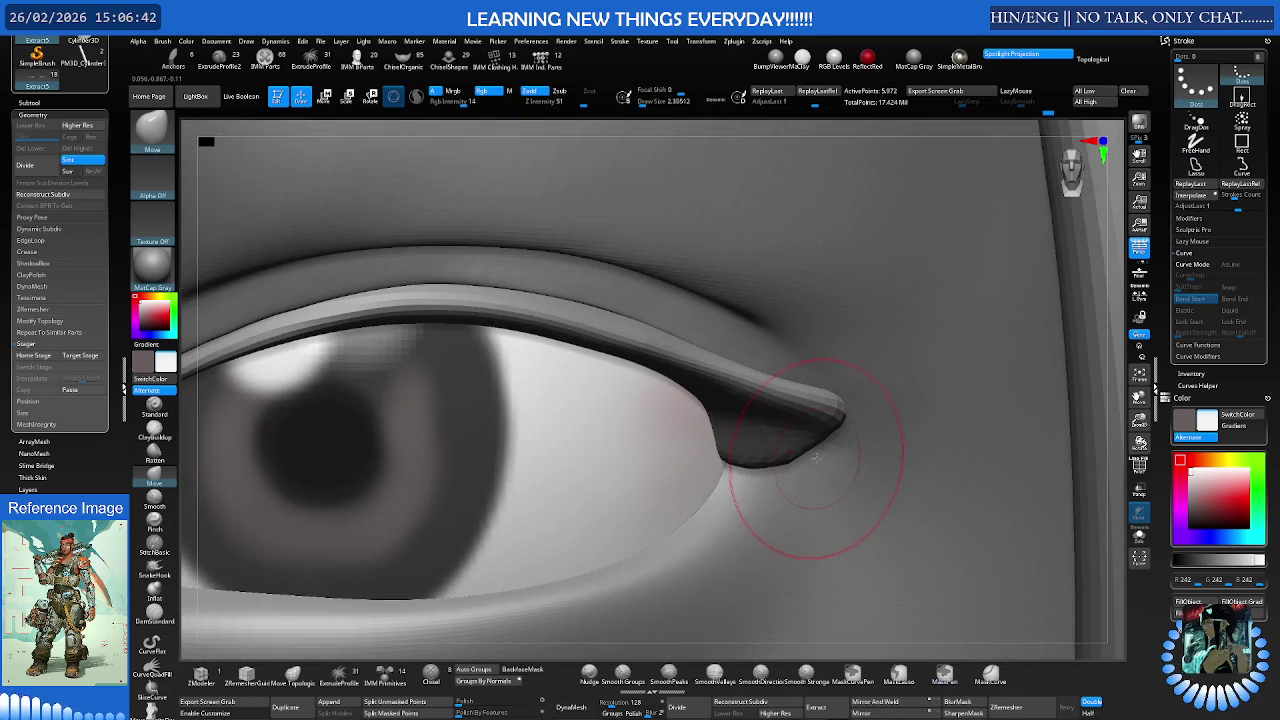
pyautogui.press('shift')
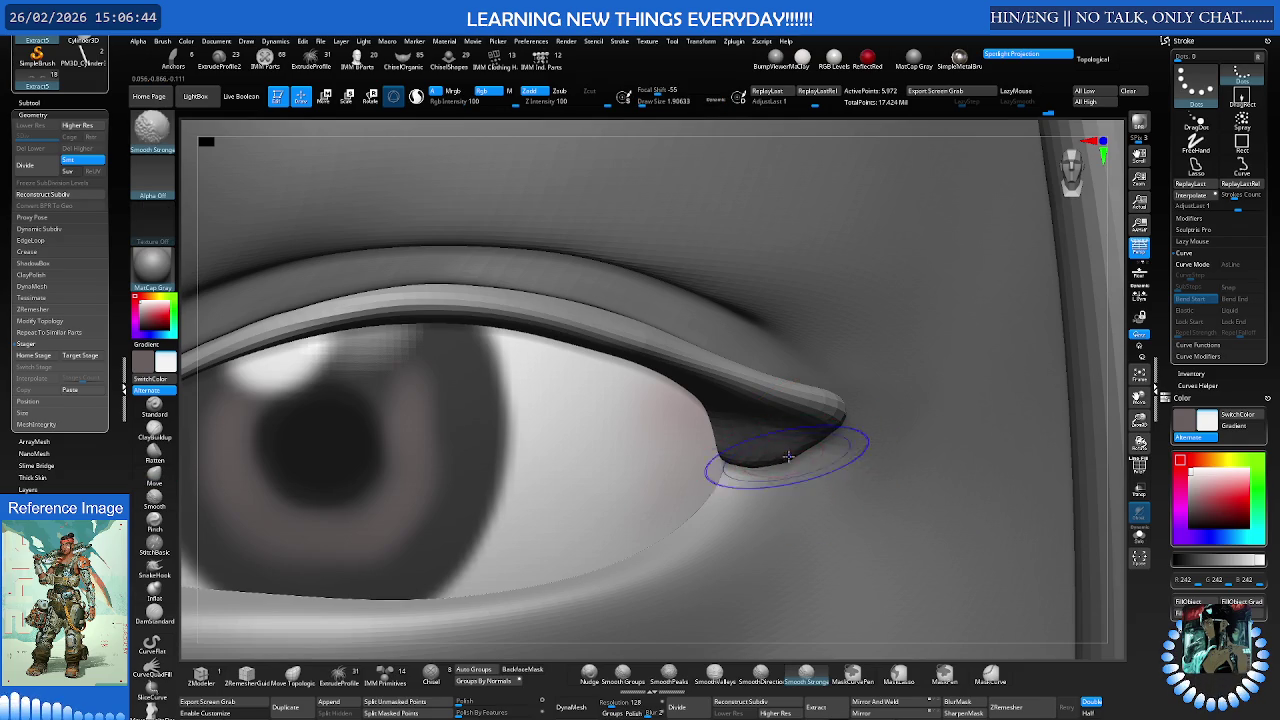
pyautogui.keyDown('shift'); pyautogui.moveTo(770, 460); pyautogui.dragTo(786, 452); pyautogui.keyUp('shift')
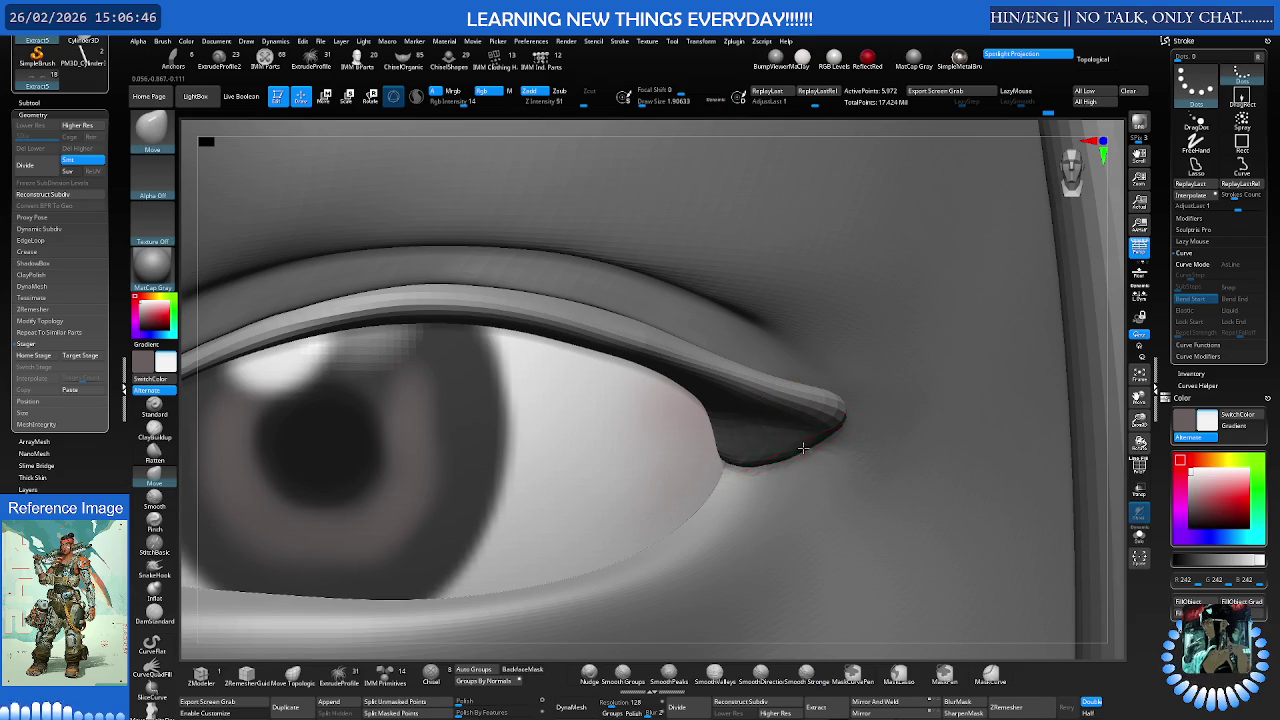
pyautogui.moveTo(726, 452); pyautogui.dragTo(756, 465, button='right')
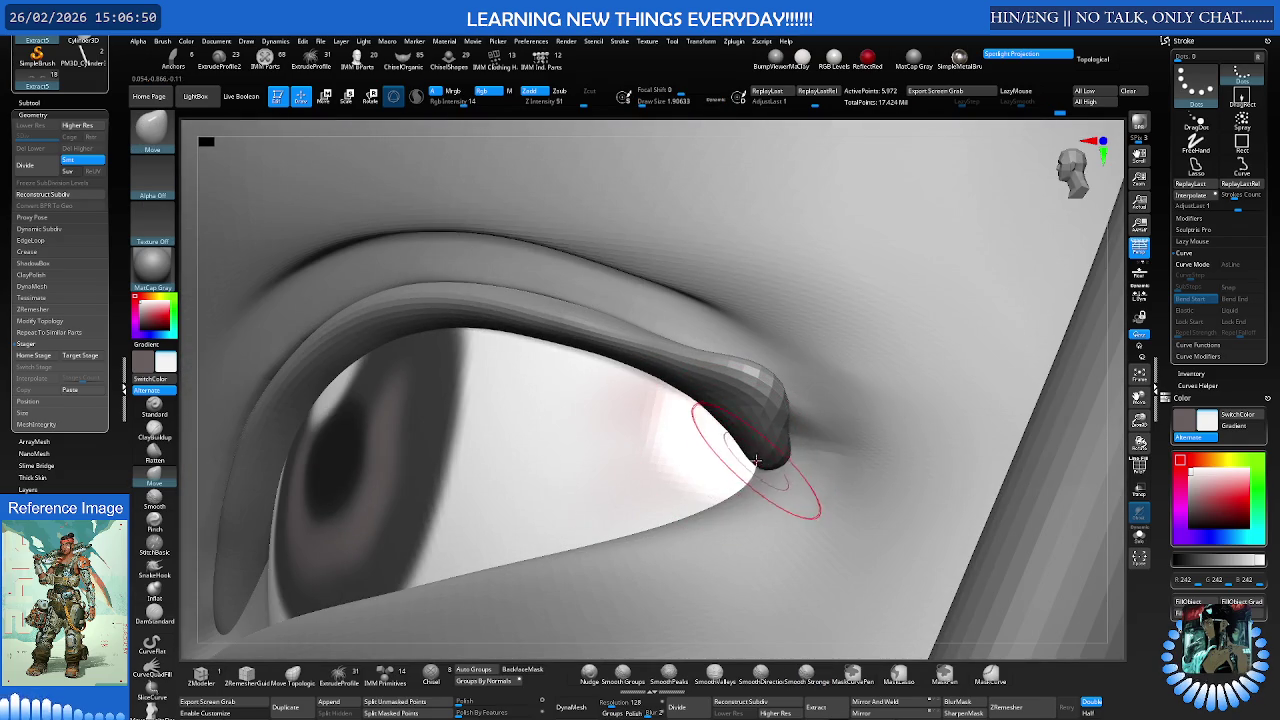
pyautogui.moveTo(757, 461); pyautogui.dragTo(793, 428, button='right')
pyautogui.press('shift')
pyautogui.moveTo(793, 428)
pyautogui.keyDown('shift'); pyautogui.mouseDown()
pyautogui.moveTo(810, 390)
pyautogui.moveTo(900, 366)
pyautogui.moveTo(790, 345)
pyautogui.mouseUp(); pyautogui.keyUp('shift')
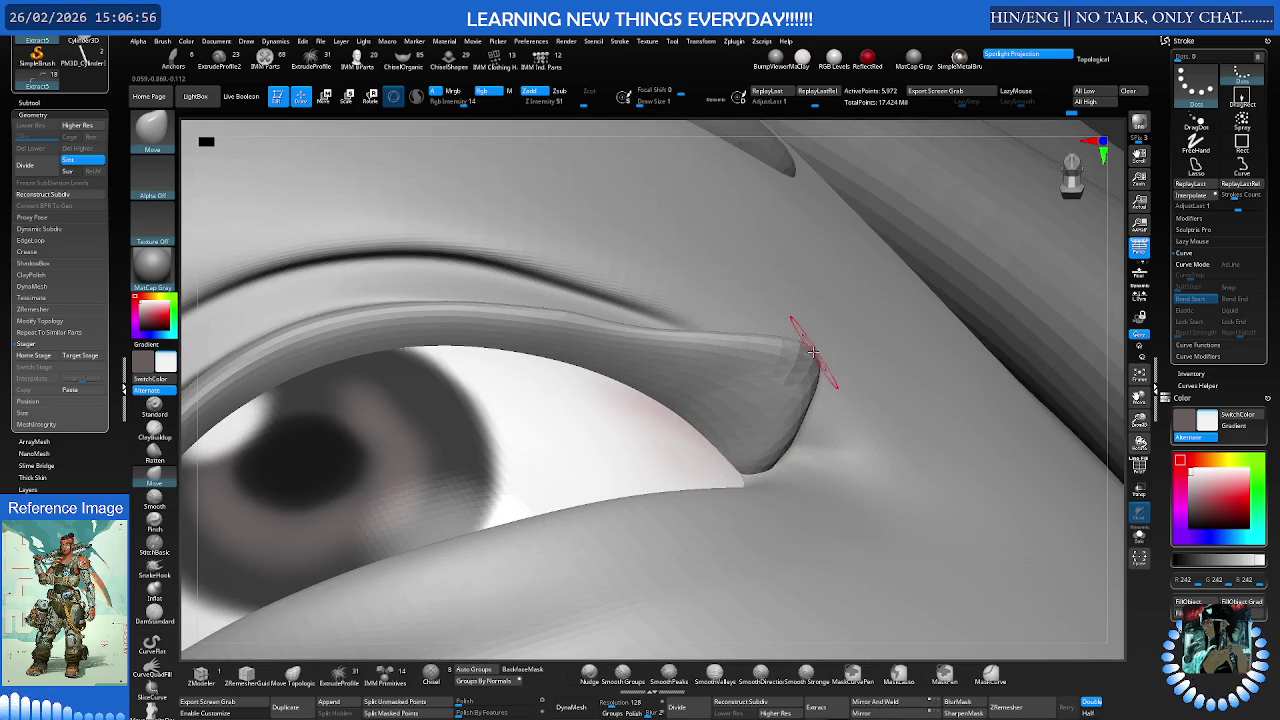
pyautogui.moveTo(808, 348); pyautogui.dragTo(878, 283, button='right')
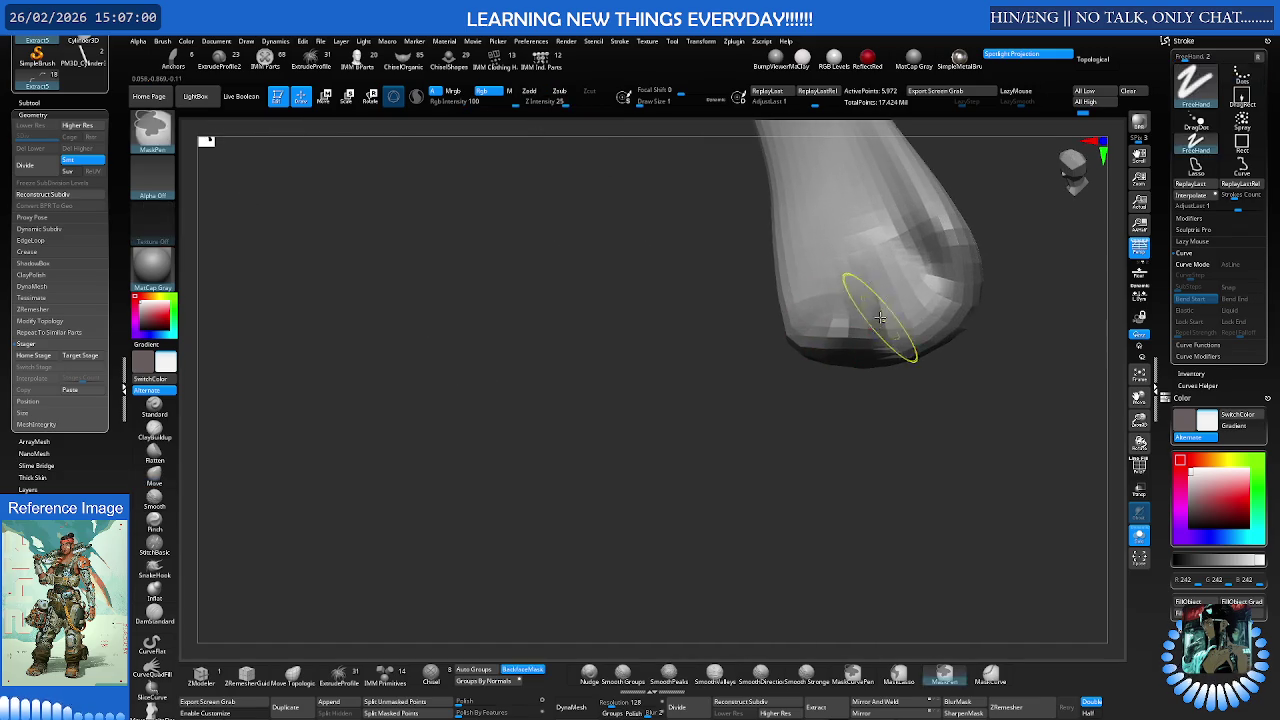
# - Smooth the eyelid strip's hooked tip and inspect it edge-on
pyautogui.keyDown('shift'); pyautogui.moveTo(894, 249); pyautogui.dragTo(846, 312); pyautogui.keyUp('shift')
pyautogui.moveTo(846, 312); pyautogui.dragTo(837, 374, button='right')
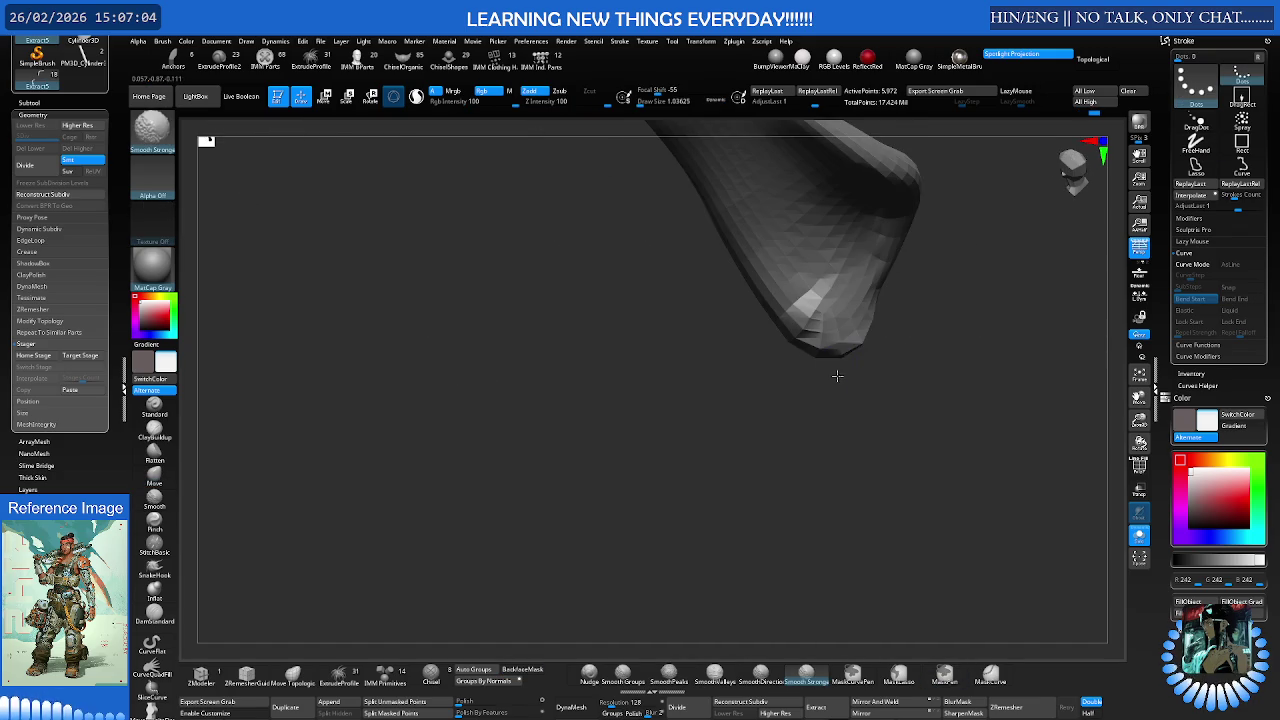
pyautogui.keyDown('shift'); pyautogui.moveTo(857, 340); pyautogui.dragTo(846, 329); pyautogui.keyUp('shift')
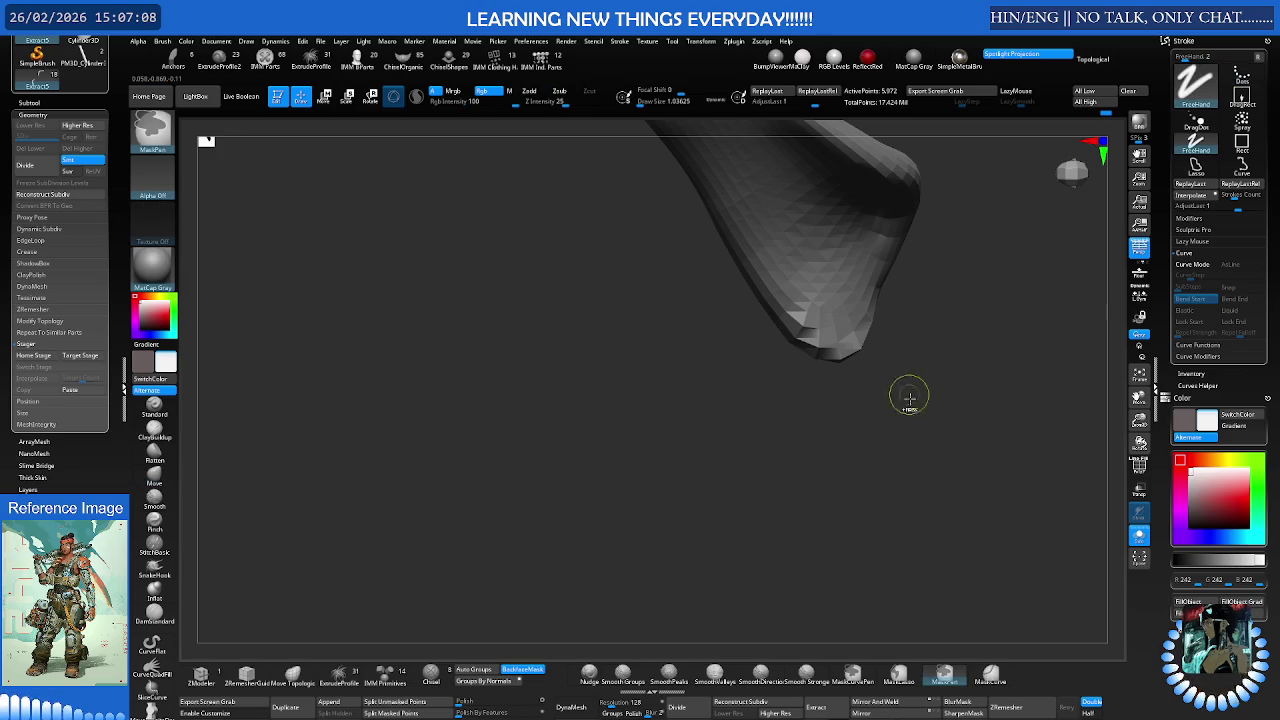
pyautogui.moveTo(929, 429); pyautogui.dragTo(663, 540, button='right')
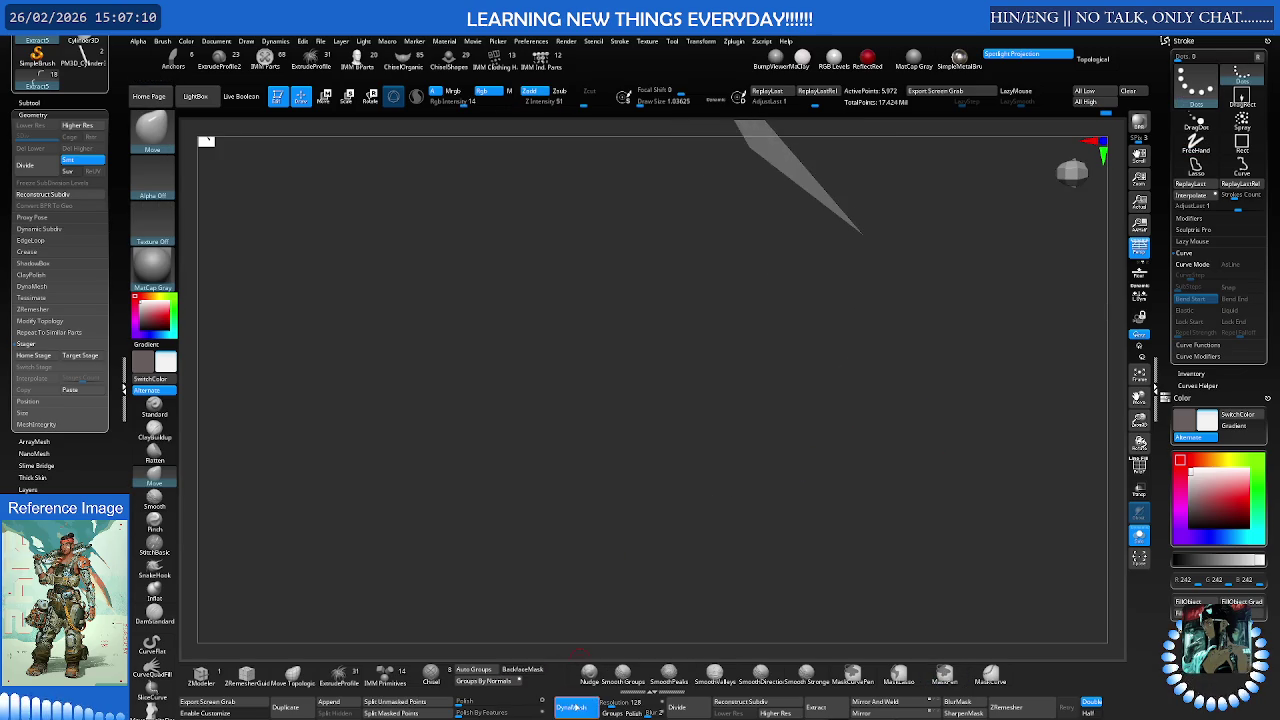
pyautogui.moveTo(743, 500); pyautogui.dragTo(822, 384, button='right')
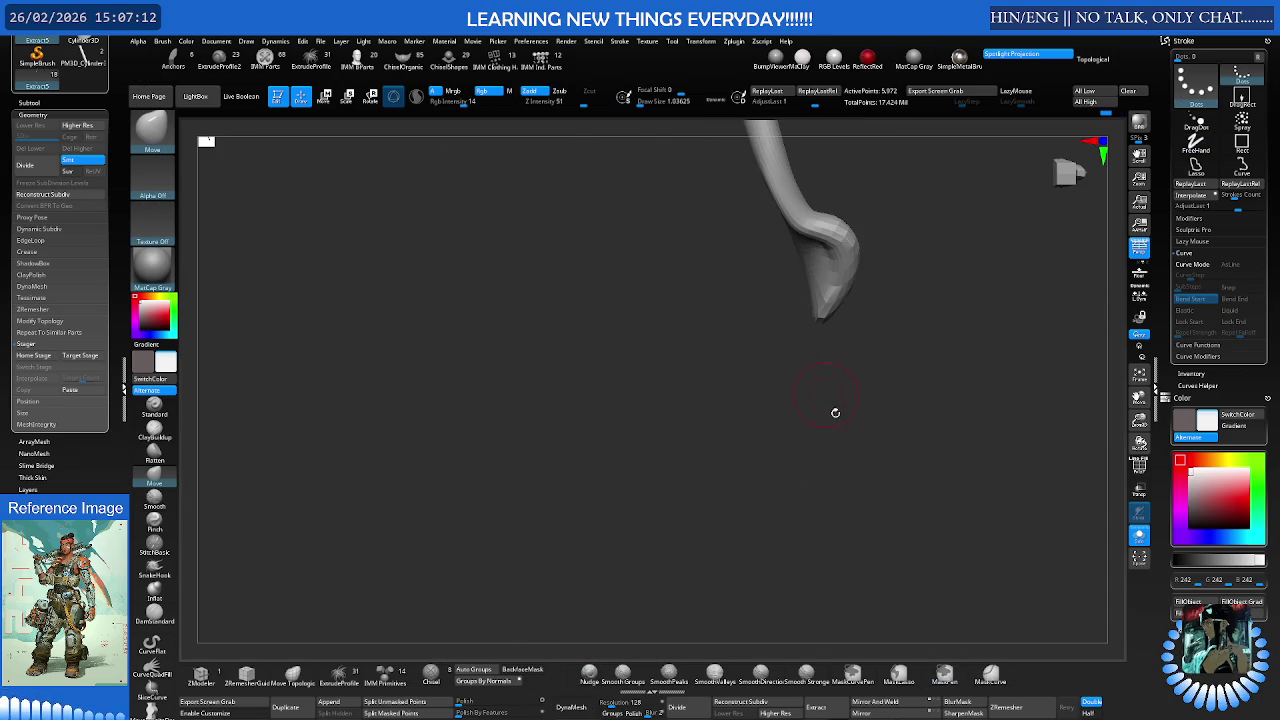
# - Remesh the strip with ZRemesher to 7,446 points and zoom in on it
pyautogui.click(1035, 712)
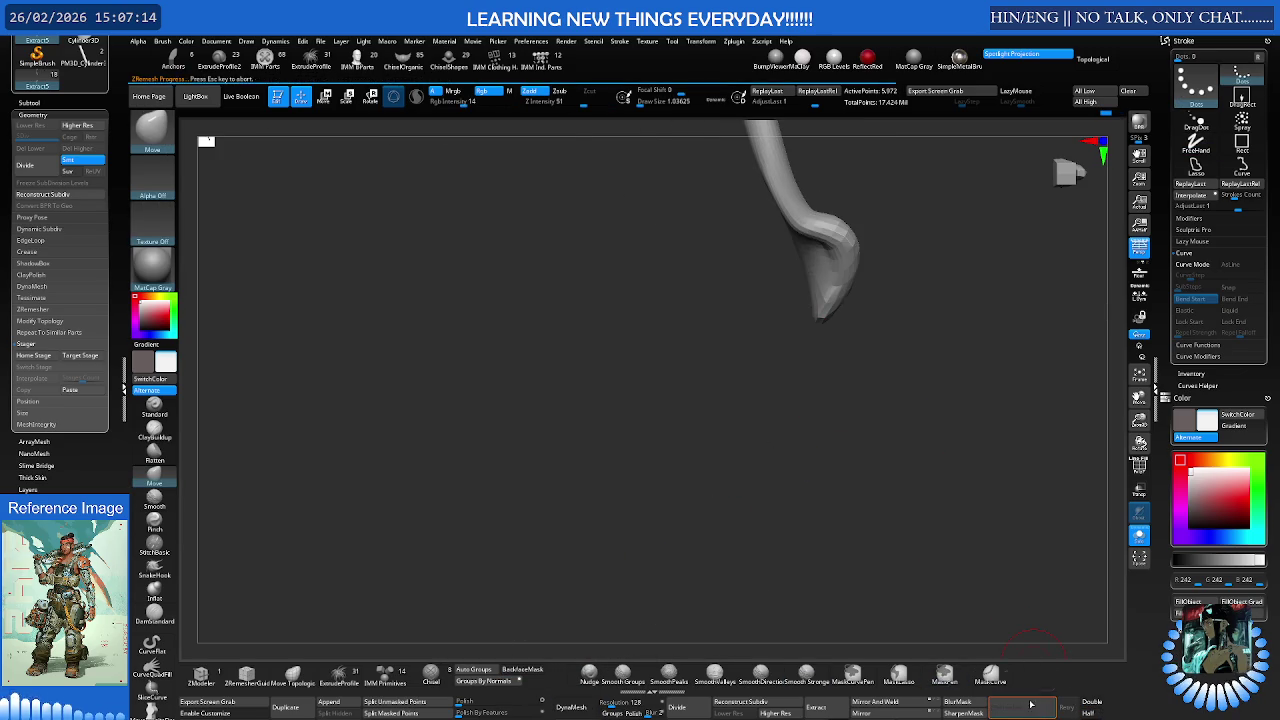
pyautogui.moveTo(960, 560)
pyautogui.mouseDown(button='right')
pyautogui.moveTo(903, 486)
pyautogui.moveTo(933, 456)
pyautogui.moveTo(865, 460)
pyautogui.mouseUp(button='right')
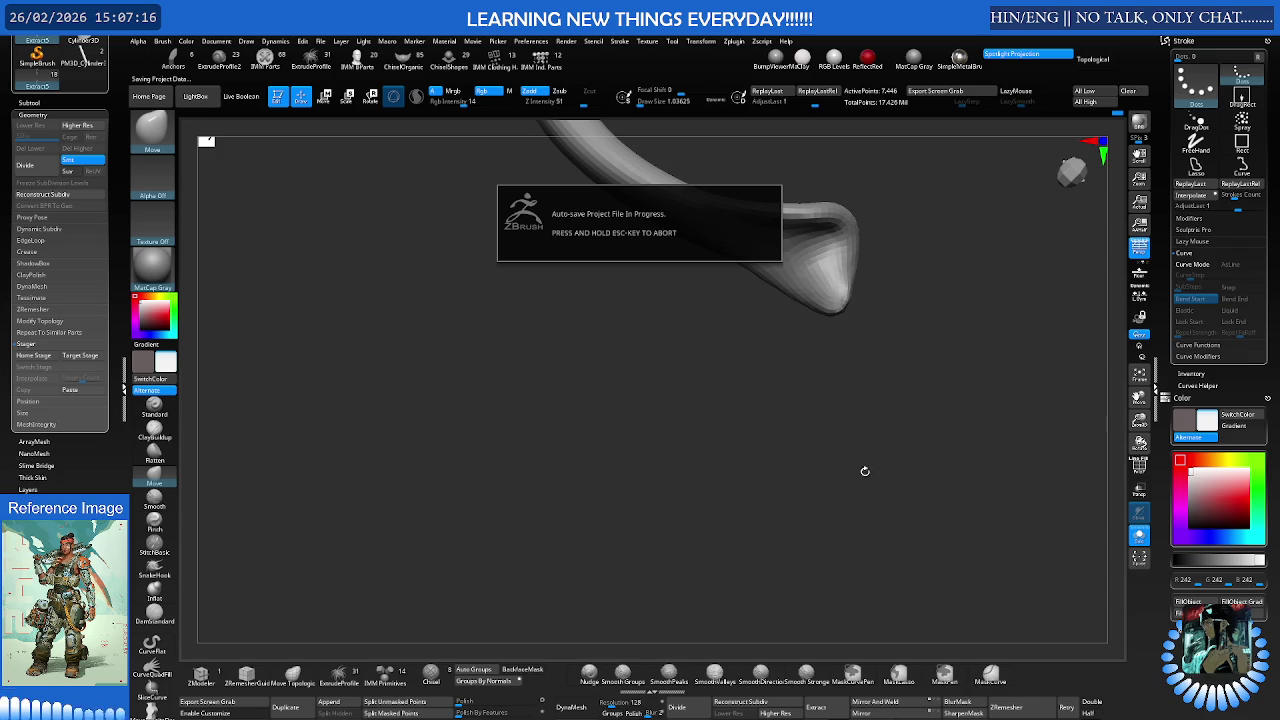
pyautogui.moveTo(866, 402)
pyautogui.mouseDown(button='right')
pyautogui.moveTo(763, 266)
pyautogui.moveTo(763, 314)
pyautogui.moveTo(830, 355)
pyautogui.moveTo(834, 314)
pyautogui.moveTo(706, 350)
pyautogui.moveTo(886, 413)
pyautogui.moveTo(769, 437)
pyautogui.moveTo(775, 424)
pyautogui.mouseUp(button='right')
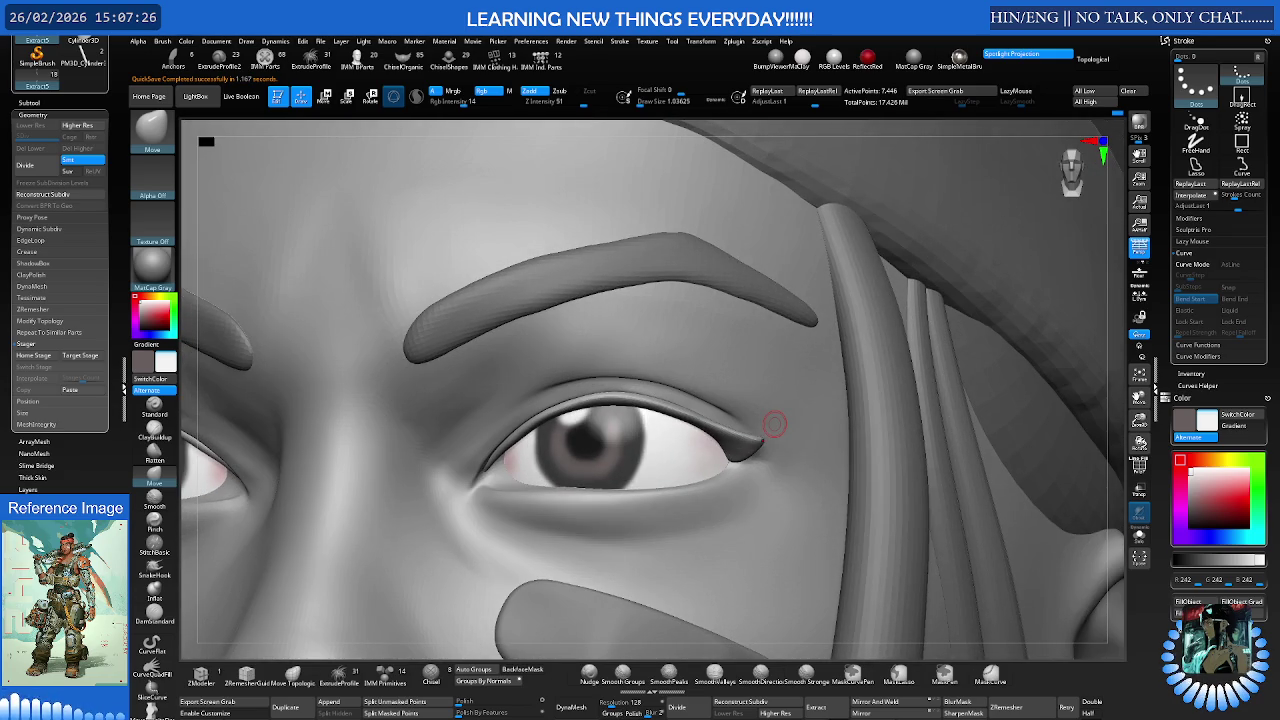
# - Zoom in on the eye's inner corner with a much smaller brush, dropping a subdivision level
pyautogui.moveTo(771, 422)
pyautogui.mouseDown(button='right')
pyautogui.moveTo(775, 440)
pyautogui.moveTo(760, 430)
pyautogui.moveTo(762, 386)
pyautogui.mouseUp(button='right')
pyautogui.keyDown('alt'); pyautogui.moveTo(438, 417); pyautogui.dragTo(738, 400, button='right'); pyautogui.keyUp('alt')
pyautogui.press('s')
pyautogui.moveTo(760, 397); pyautogui.dragTo(736, 405)
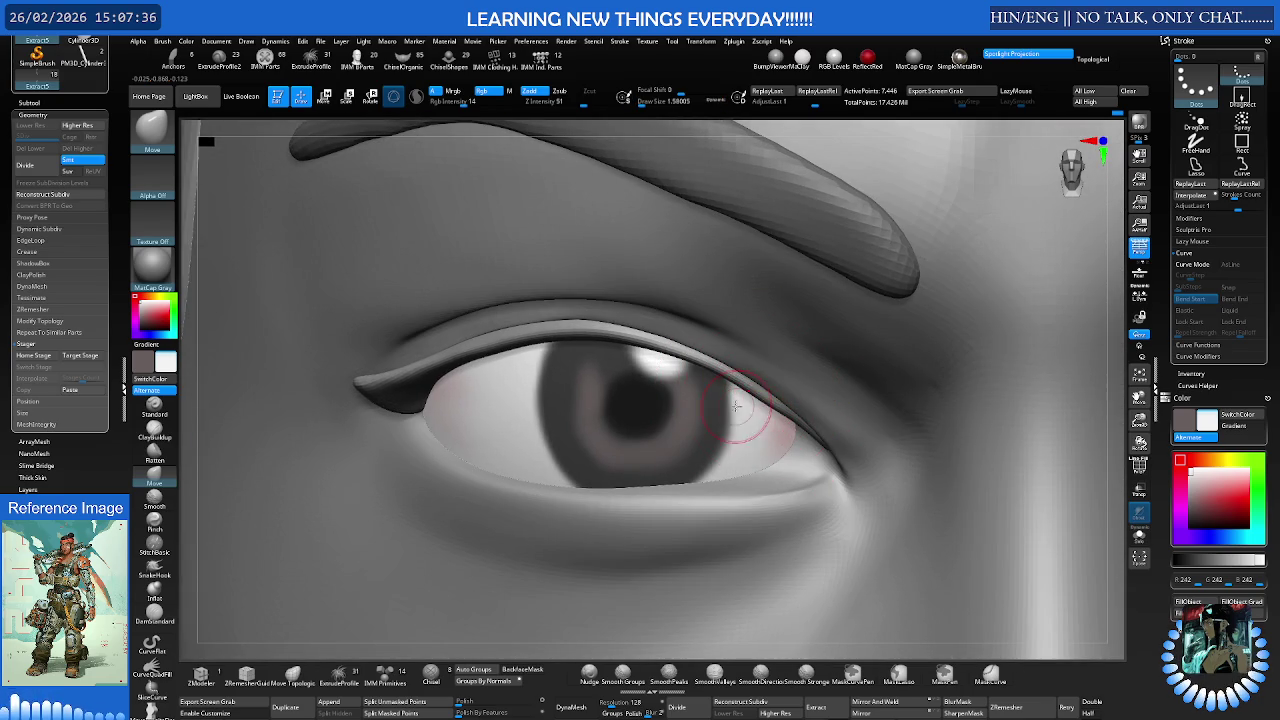
pyautogui.moveTo(762, 397)
pyautogui.mouseDown(button='right')
pyautogui.moveTo(654, 351)
pyautogui.moveTo(545, 391)
pyautogui.moveTo(723, 409)
pyautogui.moveTo(742, 425)
pyautogui.moveTo(654, 428)
pyautogui.mouseUp(button='right')
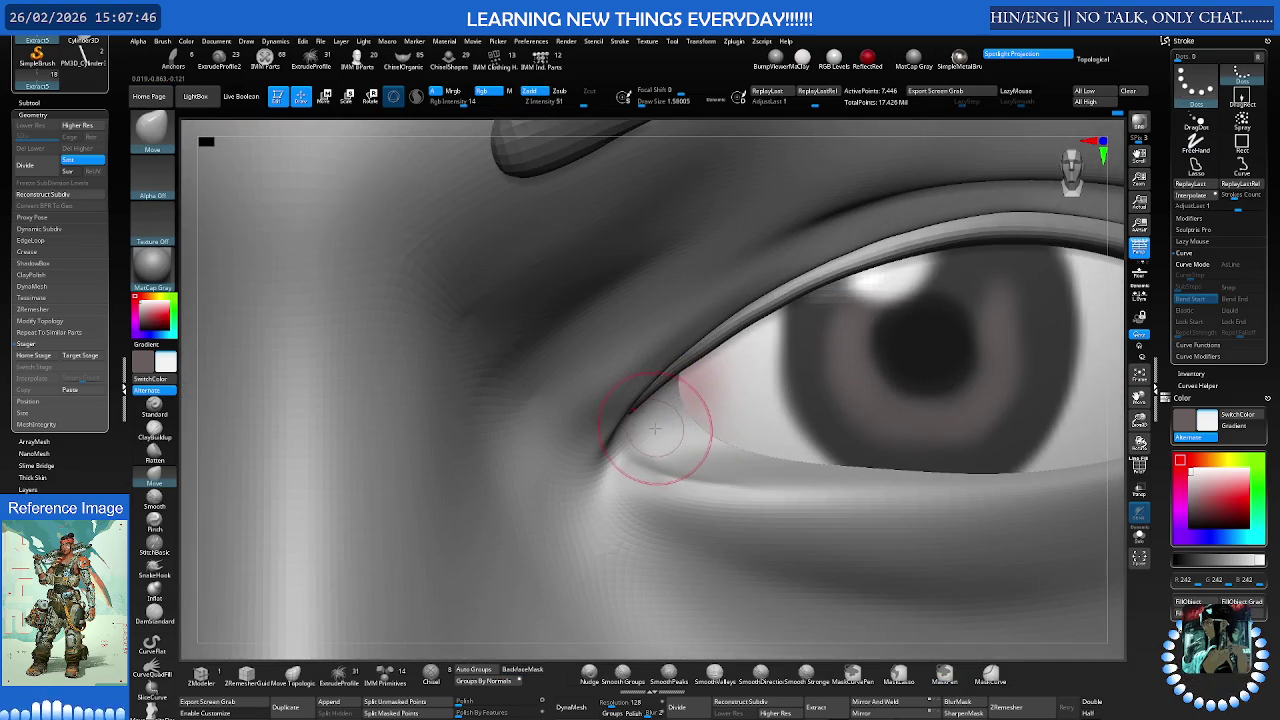
pyautogui.hotkey('shift', 'd')
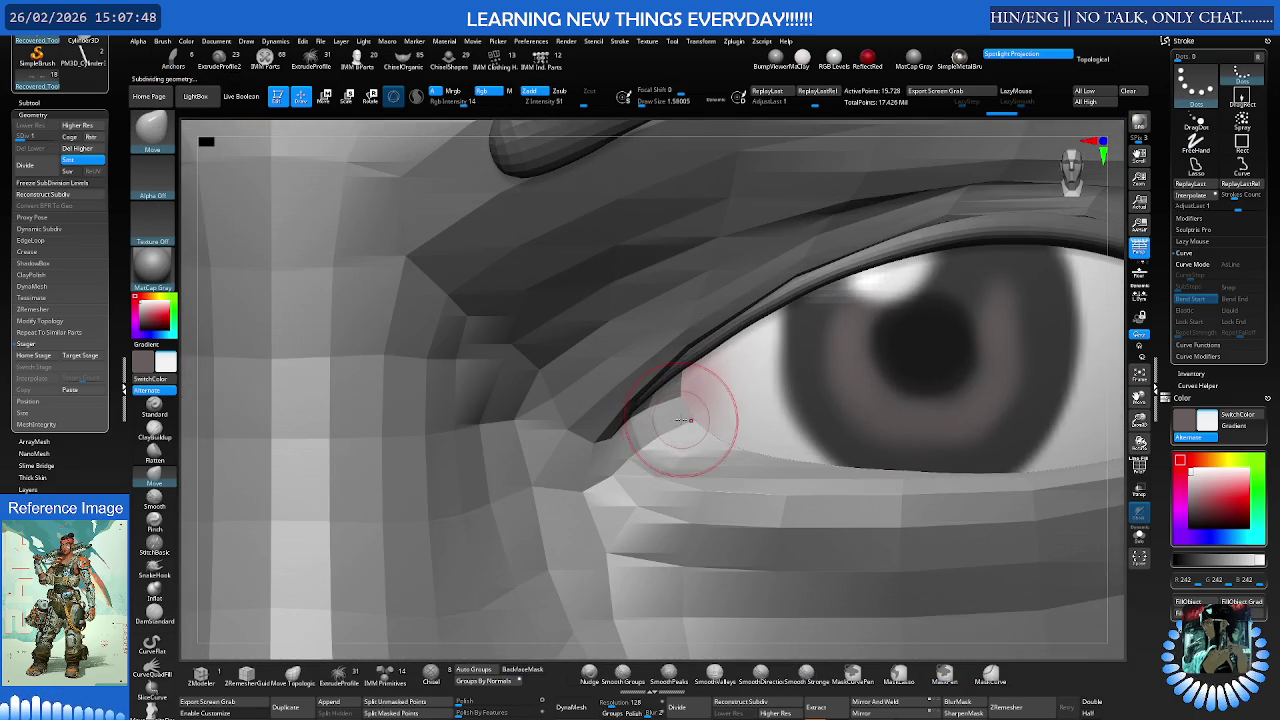
# - Step up to the highest subdivision and build a small ClayBuildup bulge at the inner eye corner
pyautogui.press('d')
pyautogui.press('b')
pyautogui.press('c')
pyautogui.press('b')
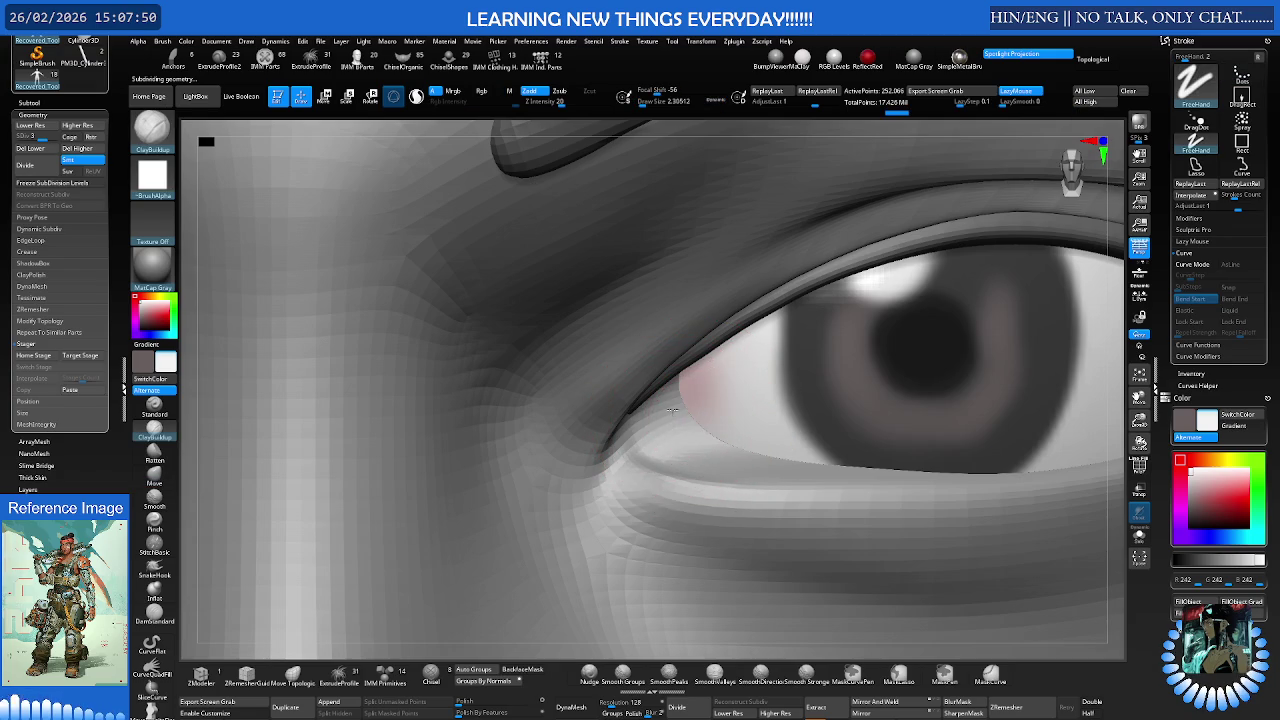
pyautogui.press('d')
pyautogui.press('s')
pyautogui.moveTo(677, 421); pyautogui.dragTo(661, 420)
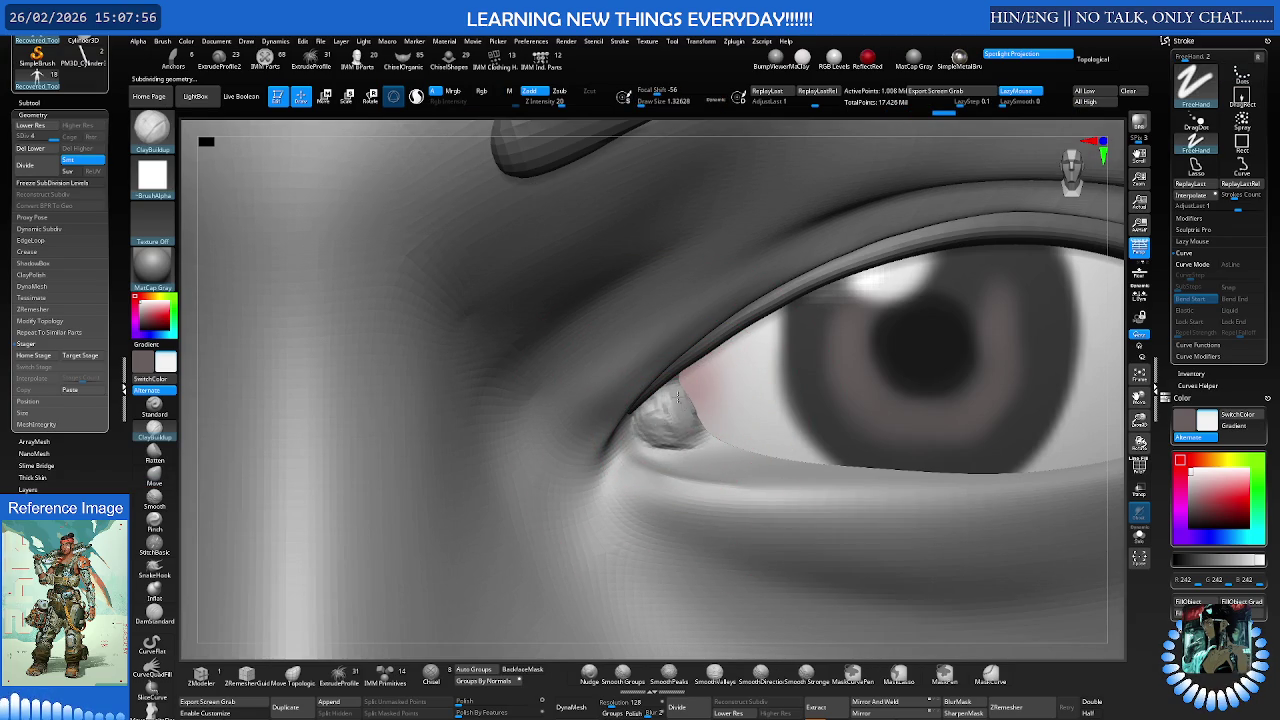
pyautogui.keyDown('ctrl'); pyautogui.moveTo(671, 418); pyautogui.dragTo(486, 408, button='right'); pyautogui.keyUp('ctrl')
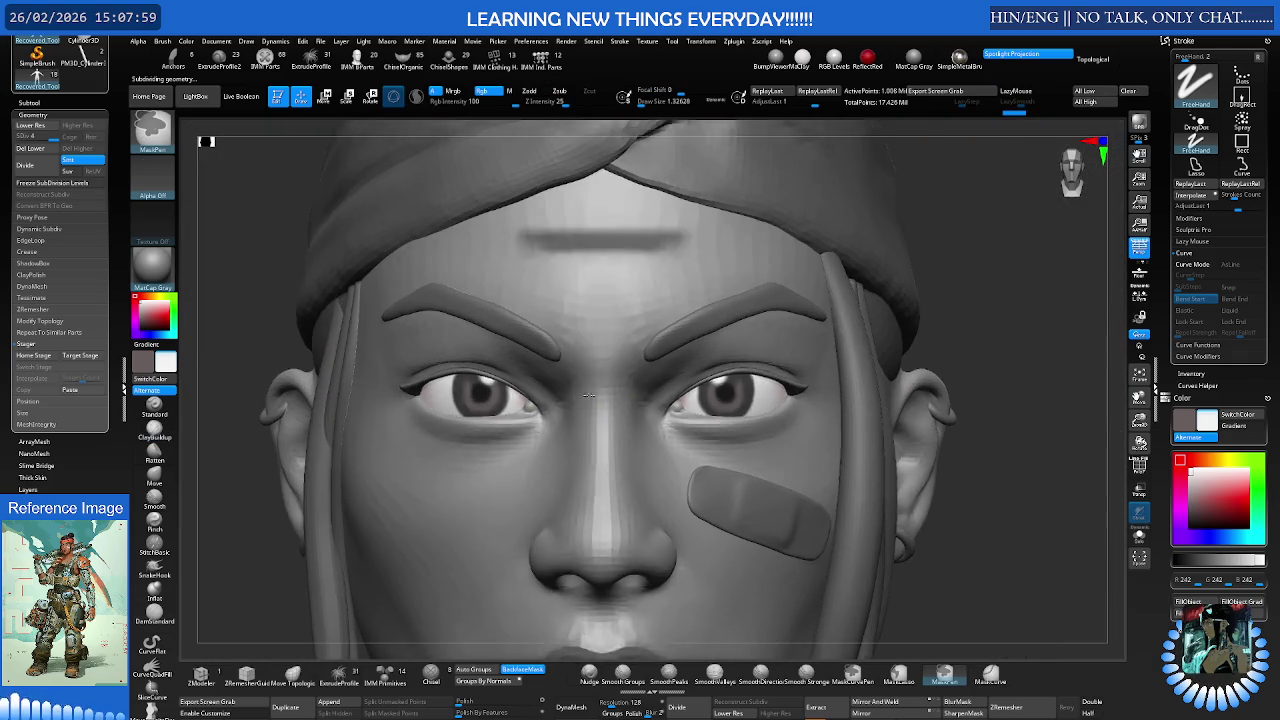
pyautogui.keyDown('ctrl'); pyautogui.moveTo(580, 393); pyautogui.dragTo(470, 395, button='right'); pyautogui.keyUp('ctrl')
pyautogui.moveTo(700, 406)
pyautogui.keyDown('ctrl'); pyautogui.mouseDown(button='right')
pyautogui.moveTo(864, 406)
pyautogui.moveTo(672, 404)
pyautogui.mouseUp(button='right'); pyautogui.keyUp('ctrl')
# - Shape the inner-corner tear-duct bulge with Move brush strokes
pyautogui.press('b')
pyautogui.press('m')
pyautogui.press('v')
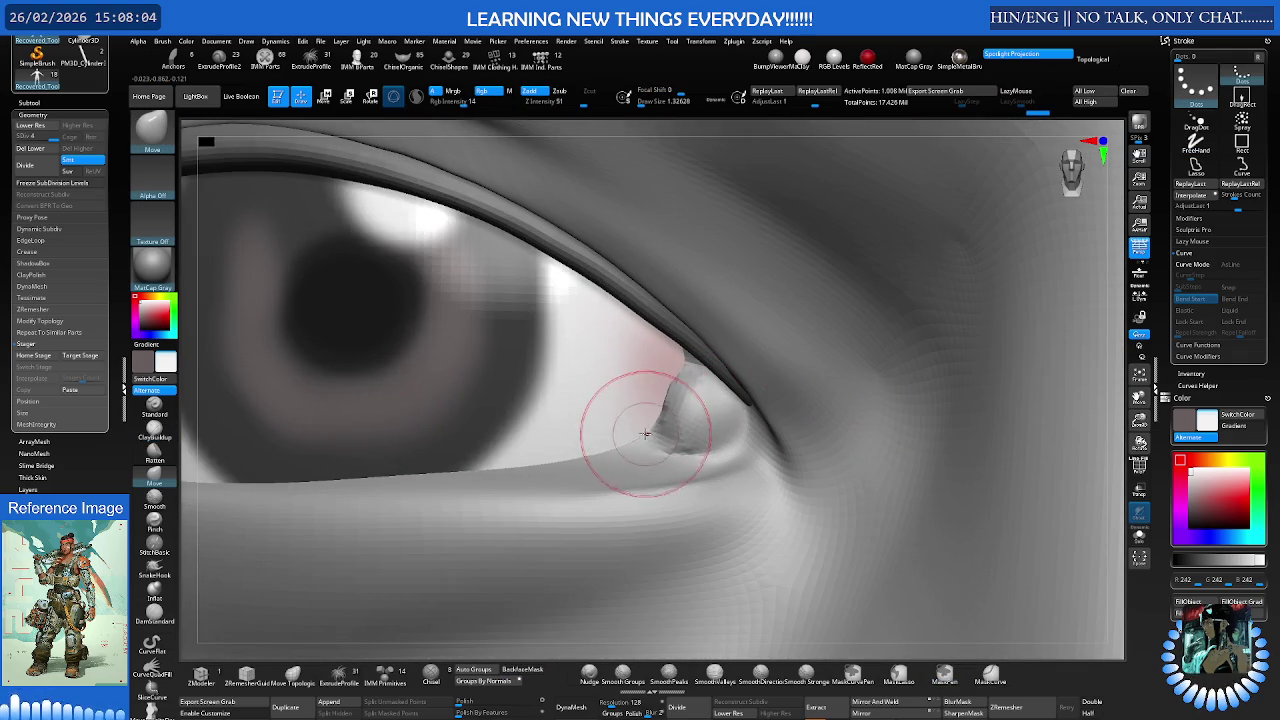
pyautogui.moveTo(648, 428); pyautogui.dragTo(677, 370)
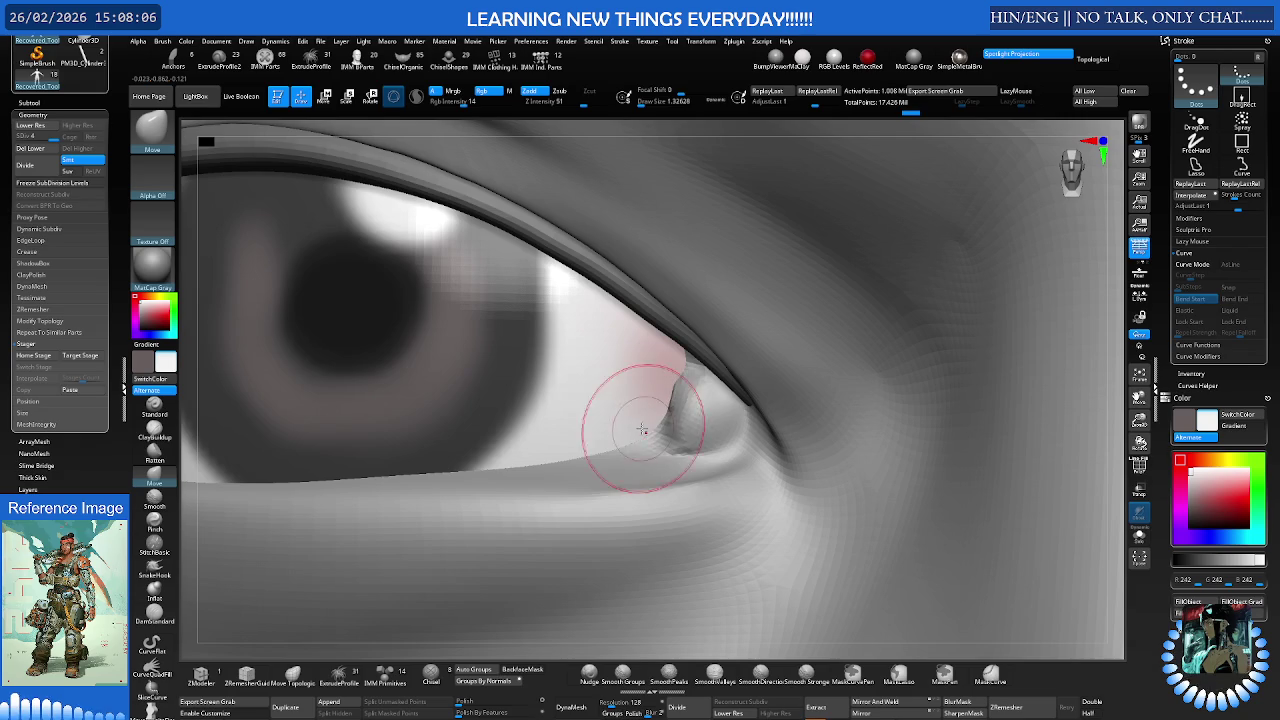
pyautogui.press('b')
pyautogui.press('c')
pyautogui.press('b')
pyautogui.press('b')
pyautogui.press('m')
pyautogui.press('v')
pyautogui.moveTo(672, 432); pyautogui.dragTo(674, 430)
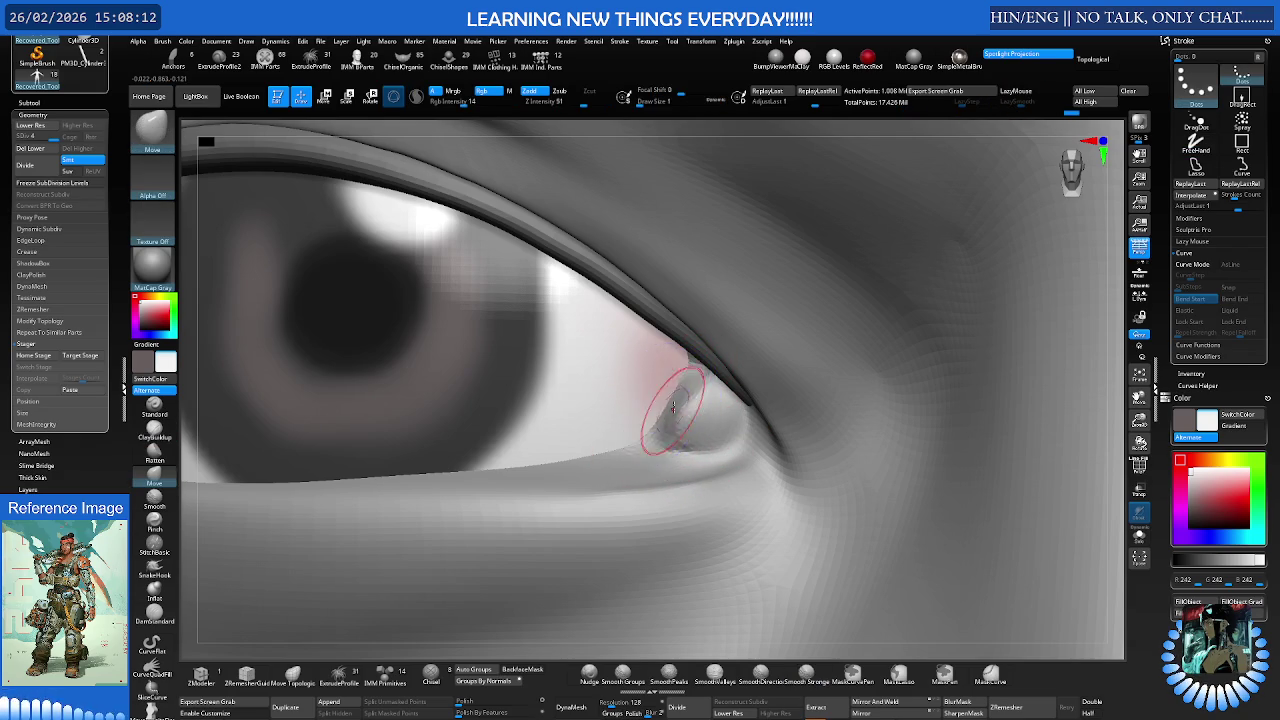
# - Switch to DamStandard and turn the head to a three-quarter view of the inner corner
pyautogui.scroll(2, 666, 400)
pyautogui.scroll(3, 701, 394)
pyautogui.scroll(1, 701, 394)
pyautogui.press('b')
pyautogui.press('c')
pyautogui.press('b')
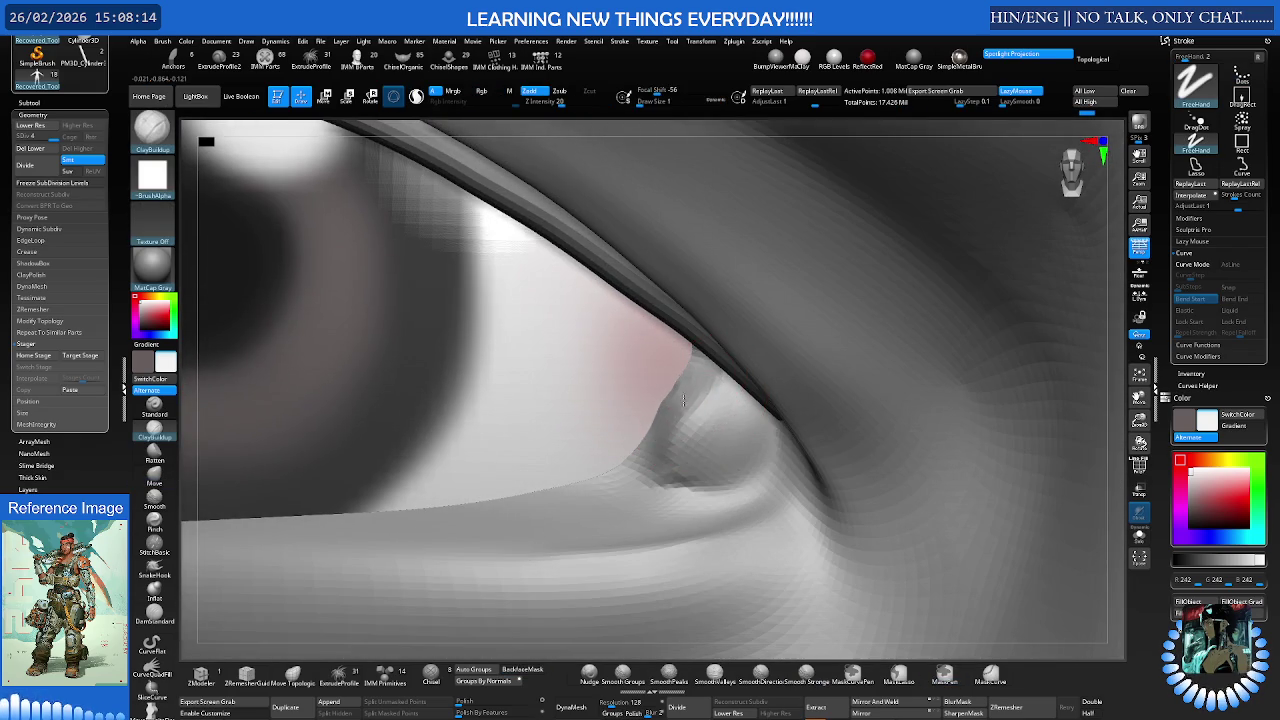
pyautogui.press('b')
pyautogui.press('d')
pyautogui.press('s')
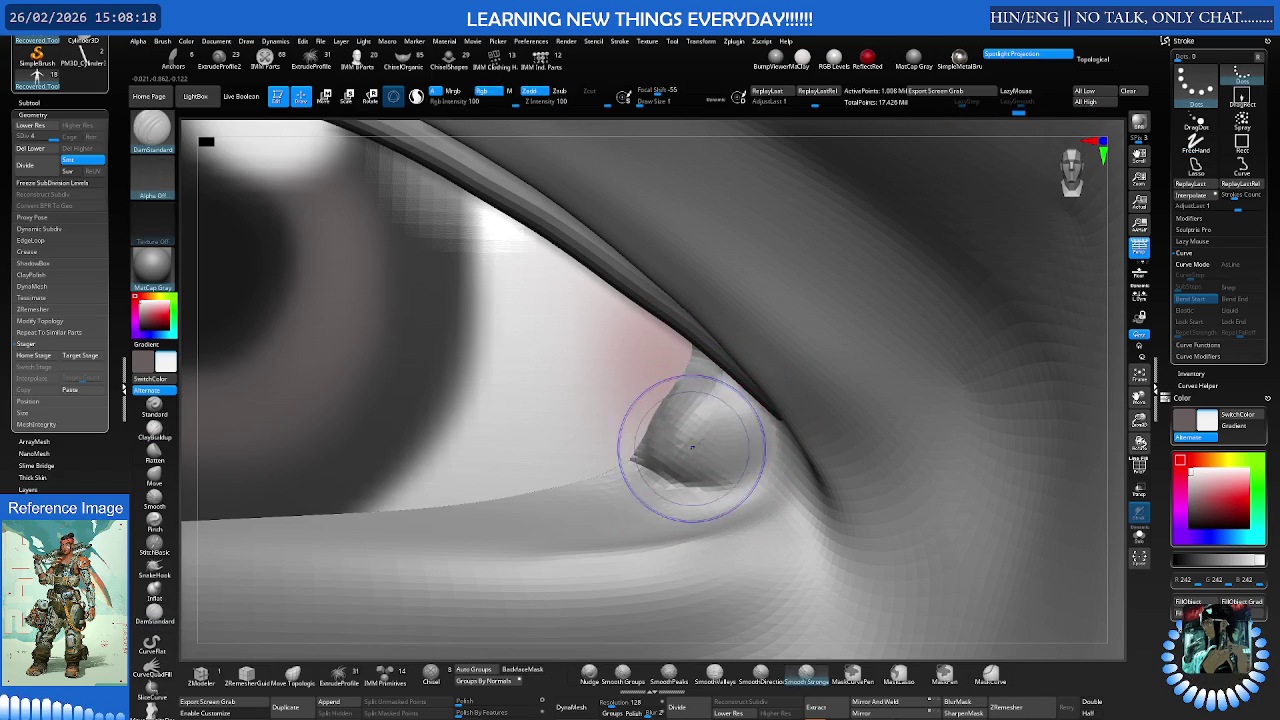
pyautogui.scroll(-3, 551, 408)
pyautogui.scroll(-1, 663, 403)
pyautogui.scroll(-2, 650, 387)
pyautogui.moveTo(650, 388)
pyautogui.keyDown('ctrl'); pyautogui.mouseDown(button='right')
pyautogui.moveTo(580, 420)
pyautogui.moveTo(540, 411)
pyautogui.mouseUp(button='right'); pyautogui.keyUp('ctrl')
pyautogui.scroll(2, 540, 411)
pyautogui.scroll(2, 700, 400)
pyautogui.scroll(3, 894, 386)
pyautogui.scroll(2, 759, 433)
pyautogui.scroll(3, 740, 415)
pyautogui.scroll(3, 715, 395)
pyautogui.scroll(2, 695, 375)
# - Shrink the brush to about 1.145 and push the inner-corner fold into shape with Move
pyautogui.press('s')
pyautogui.moveTo(686, 366)
pyautogui.mouseDown()
pyautogui.moveTo(693, 374)
pyautogui.moveTo(663, 363)
pyautogui.mouseUp()
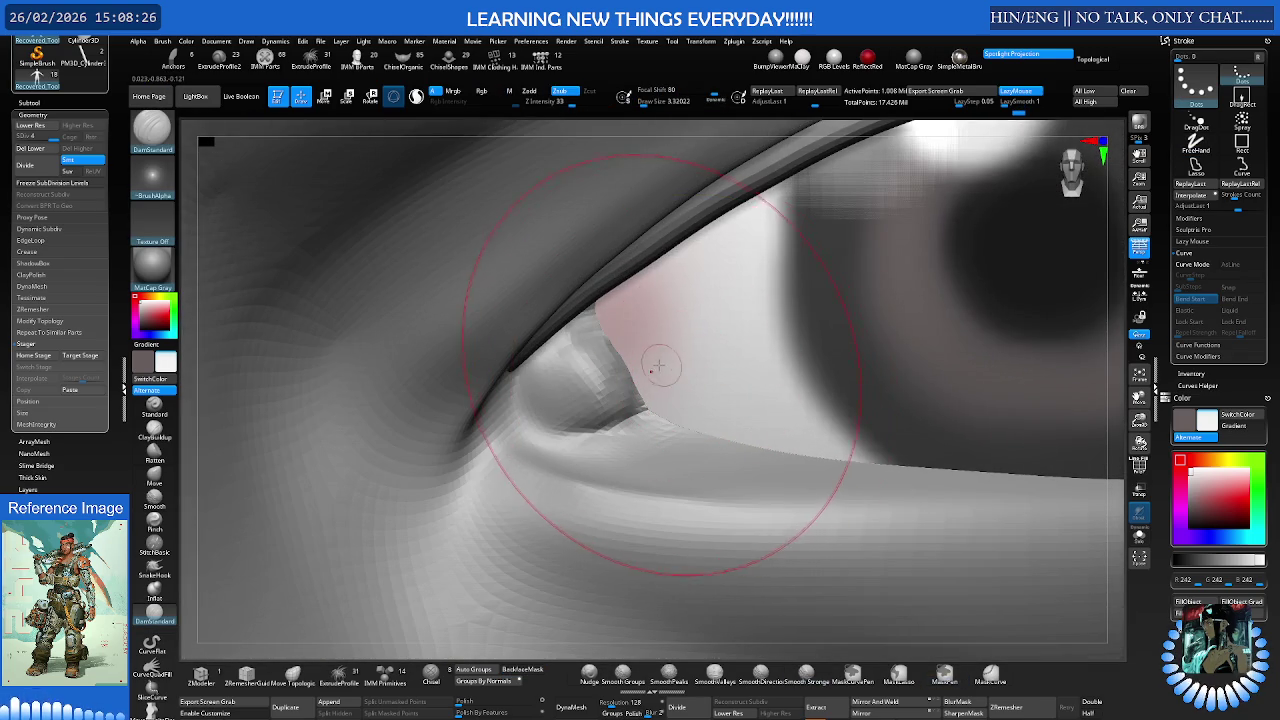
pyautogui.moveTo(663, 363); pyautogui.dragTo(663, 371, button='right')
pyautogui.press('s')
pyautogui.moveTo(664, 368); pyautogui.dragTo(624, 365)
pyautogui.press('b')
pyautogui.press('m')
pyautogui.press('v')
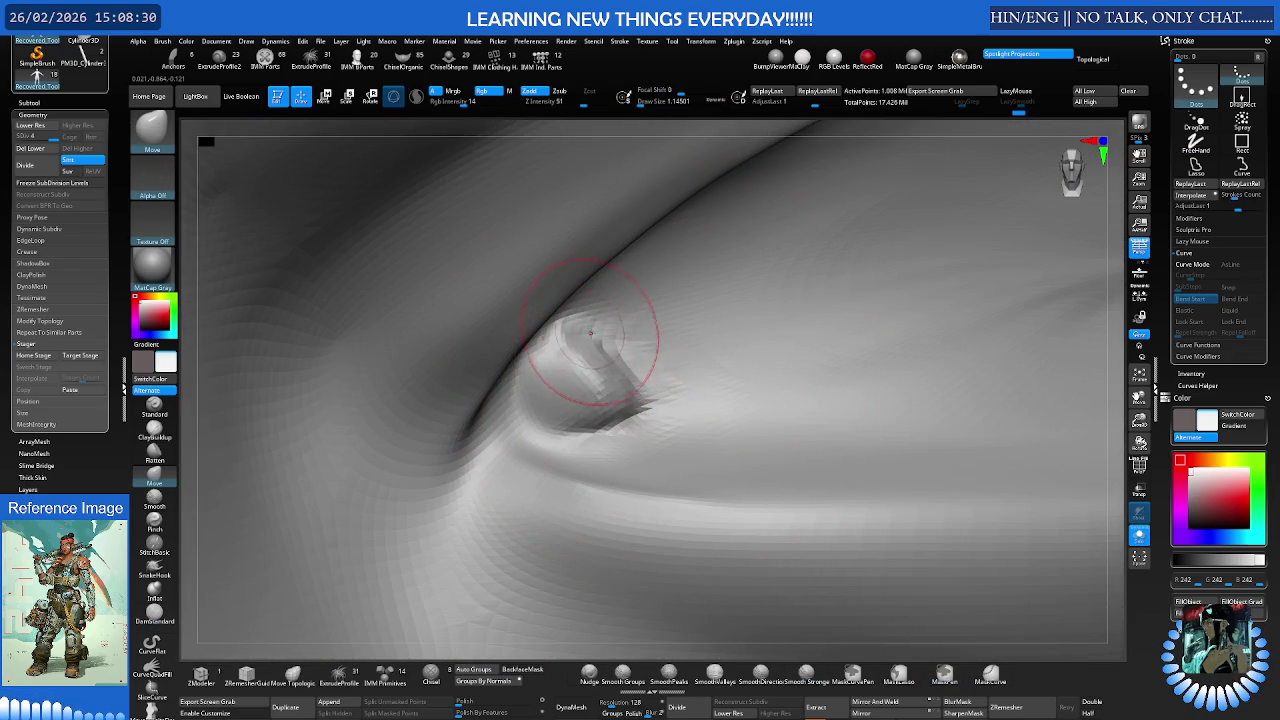
pyautogui.moveTo(630, 417); pyautogui.dragTo(638, 413)
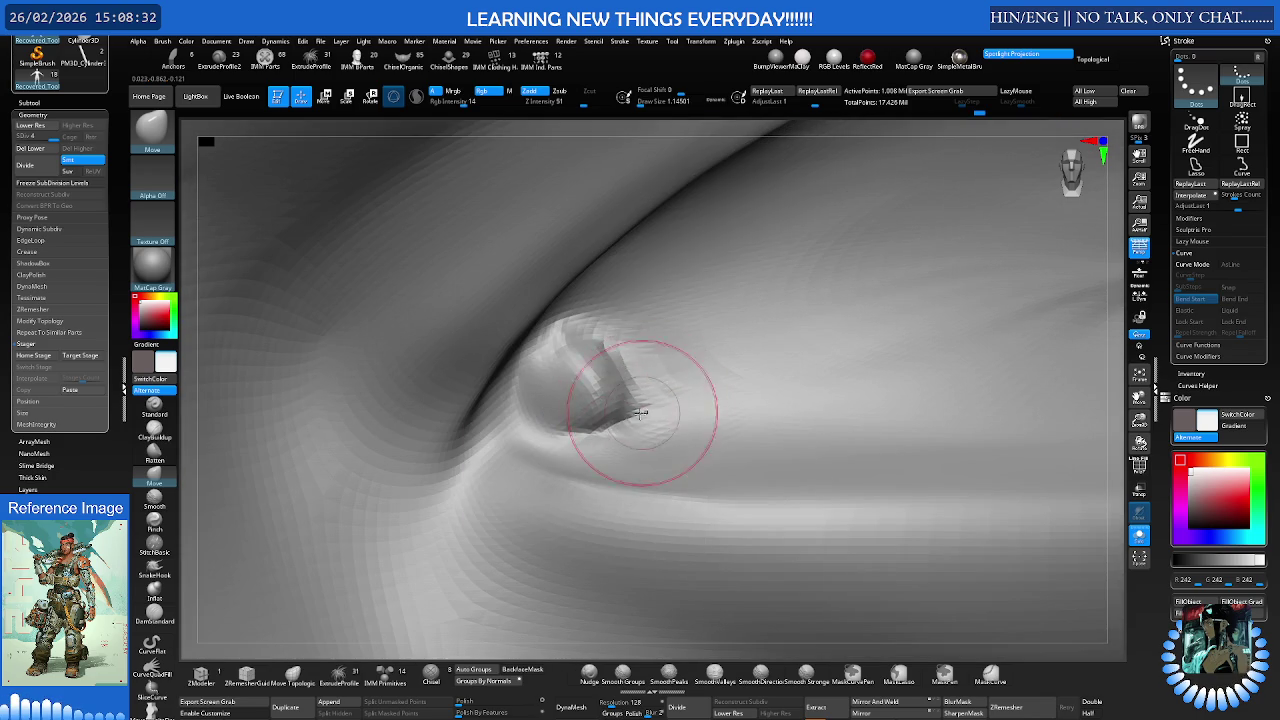
pyautogui.moveTo(623, 369); pyautogui.dragTo(608, 420)
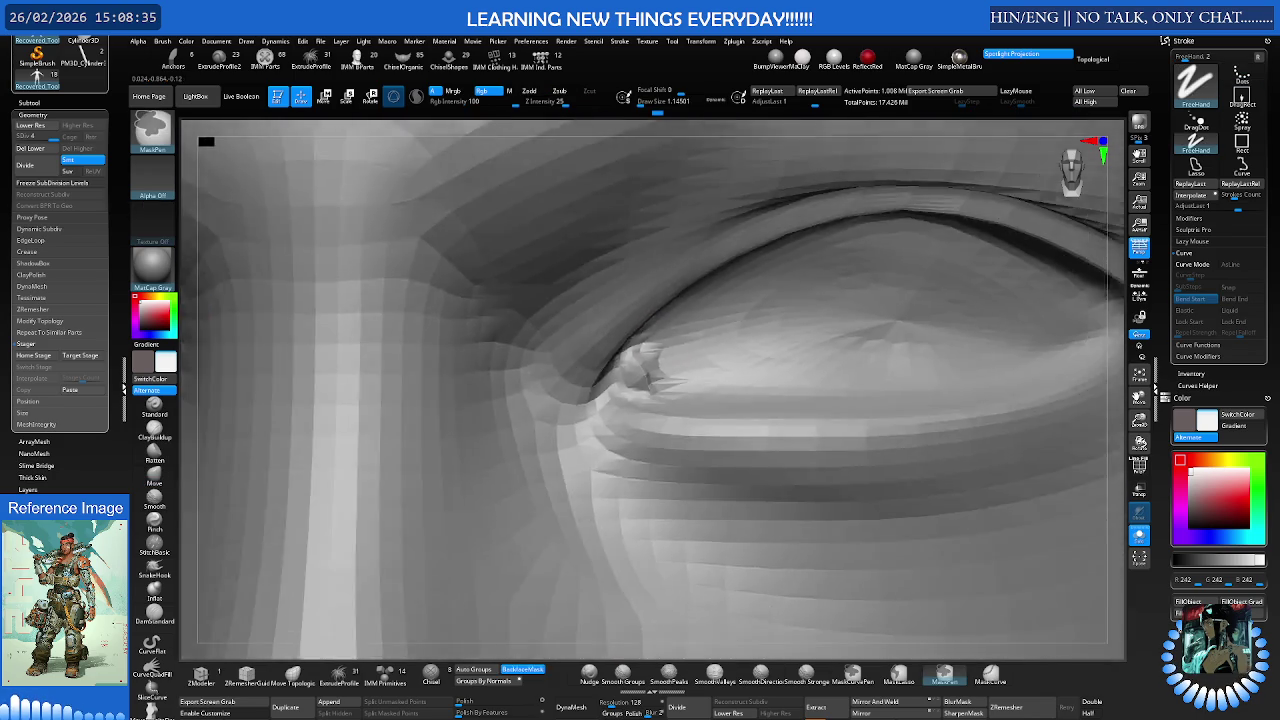
pyautogui.moveTo(608, 420)
pyautogui.keyDown('ctrl'); pyautogui.mouseDown(button='right')
pyautogui.moveTo(620, 360)
pyautogui.moveTo(607, 341)
pyautogui.moveTo(922, 342)
pyautogui.moveTo(740, 350)
pyautogui.moveTo(762, 362)
pyautogui.mouseUp(button='right'); pyautogui.keyUp('ctrl')
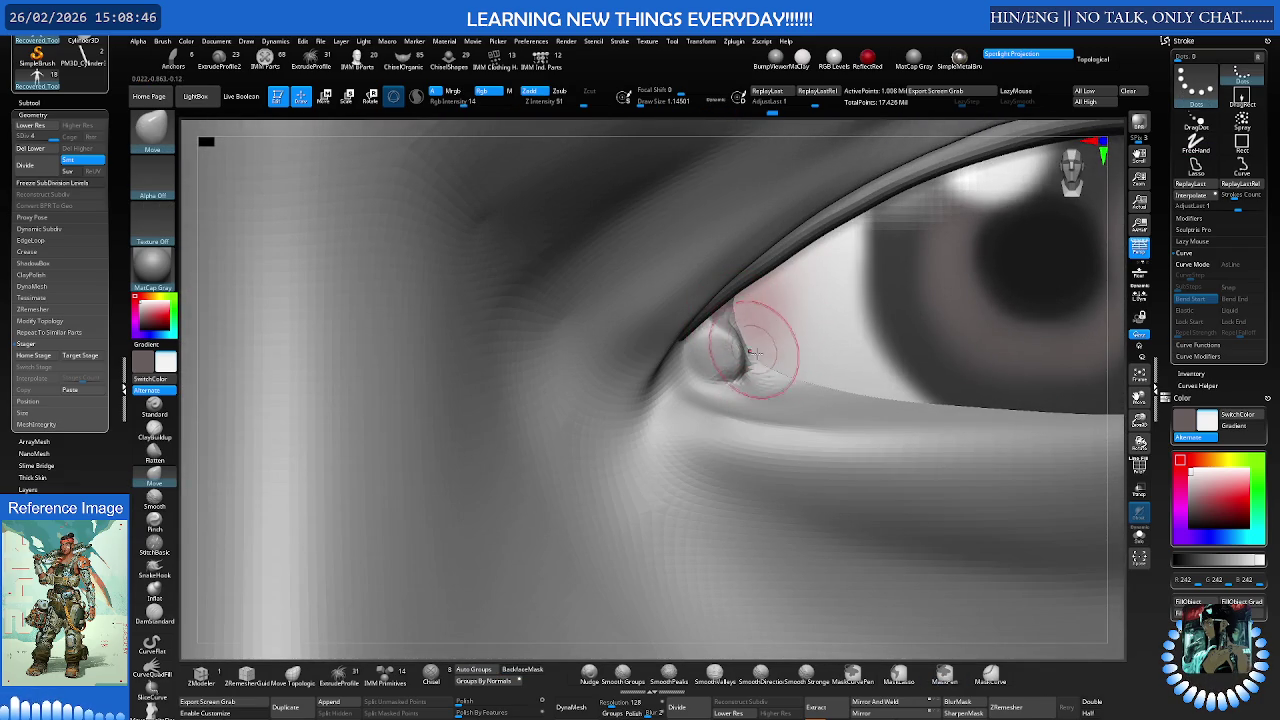
# - Enlarge then shrink the Draw Size brush, and zoom out to a frontal face view
pyautogui.press('s')
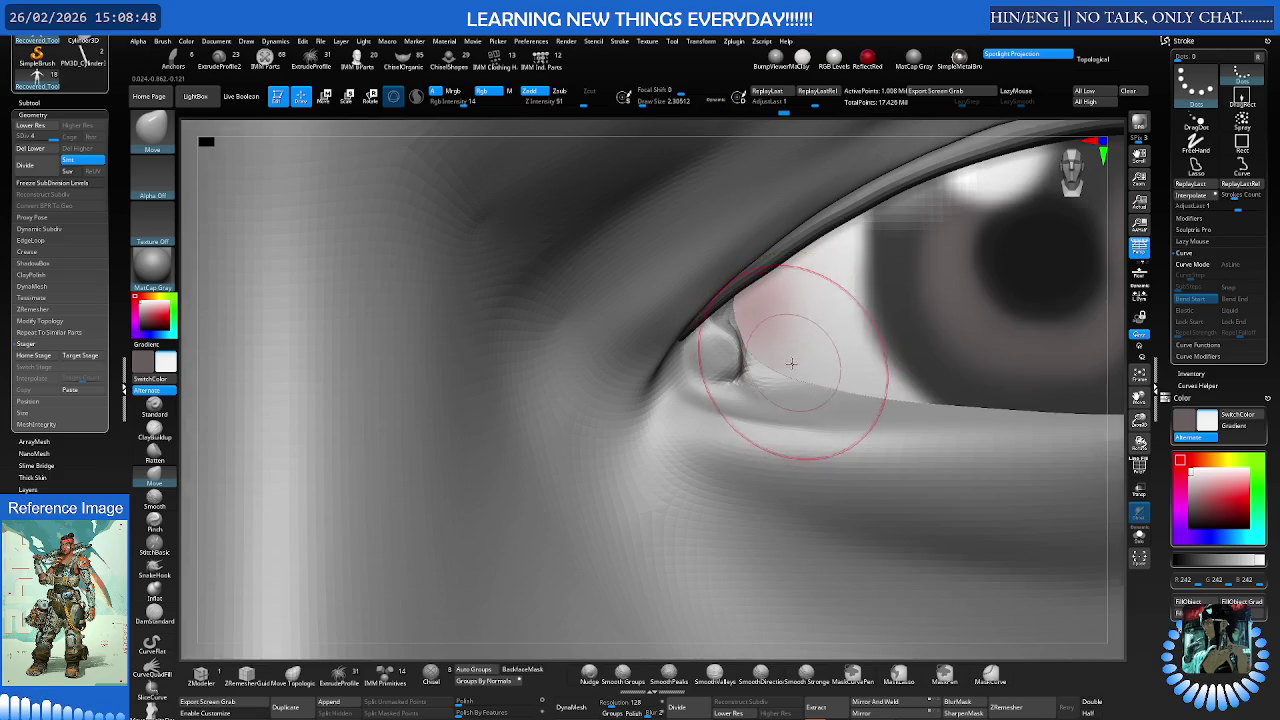
pyautogui.moveTo(786, 360); pyautogui.dragTo(800, 392, button='right')
pyautogui.press('s')
pyautogui.moveTo(820, 395); pyautogui.dragTo(784, 364)
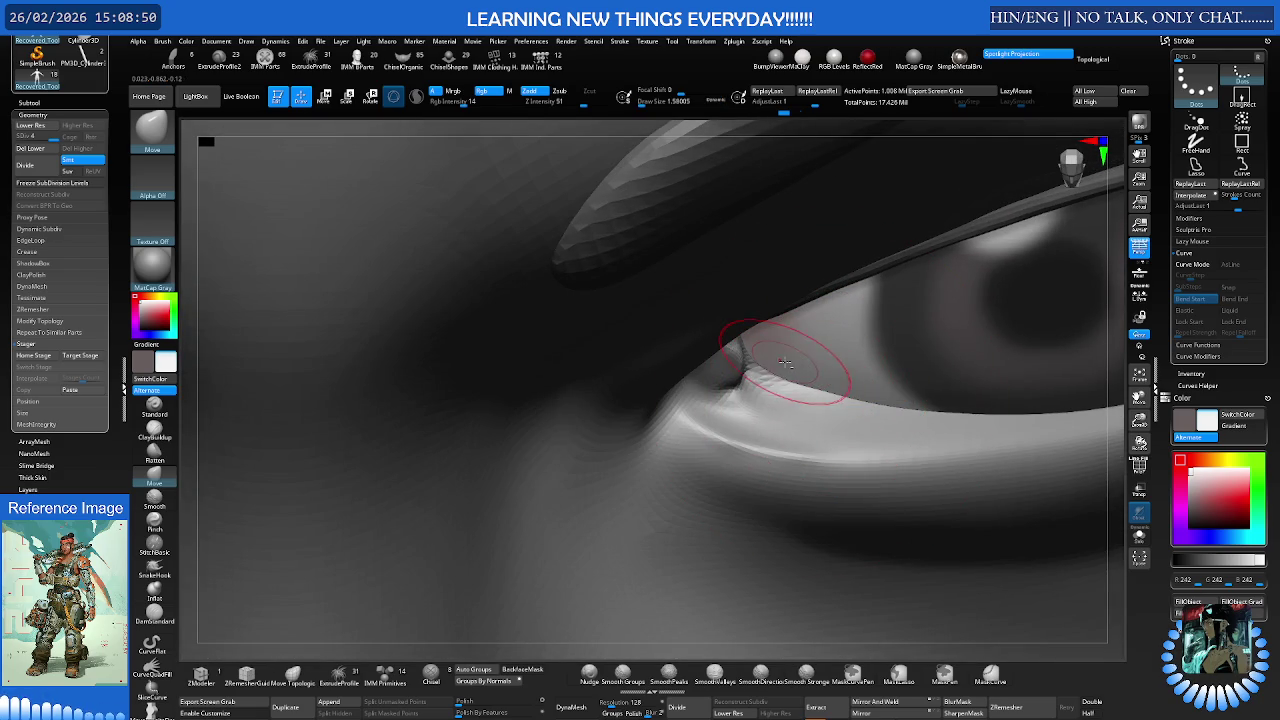
pyautogui.moveTo(797, 378)
pyautogui.mouseDown(button='right')
pyautogui.moveTo(791, 334)
pyautogui.moveTo(694, 338)
pyautogui.moveTo(663, 360)
pyautogui.moveTo(674, 349)
pyautogui.moveTo(656, 346)
pyautogui.moveTo(808, 363)
pyautogui.moveTo(826, 349)
pyautogui.moveTo(647, 356)
pyautogui.moveTo(690, 360)
pyautogui.moveTo(670, 375)
pyautogui.moveTo(673, 365)
pyautogui.moveTo(640, 366)
pyautogui.moveTo(716, 362)
pyautogui.mouseUp(button='right')
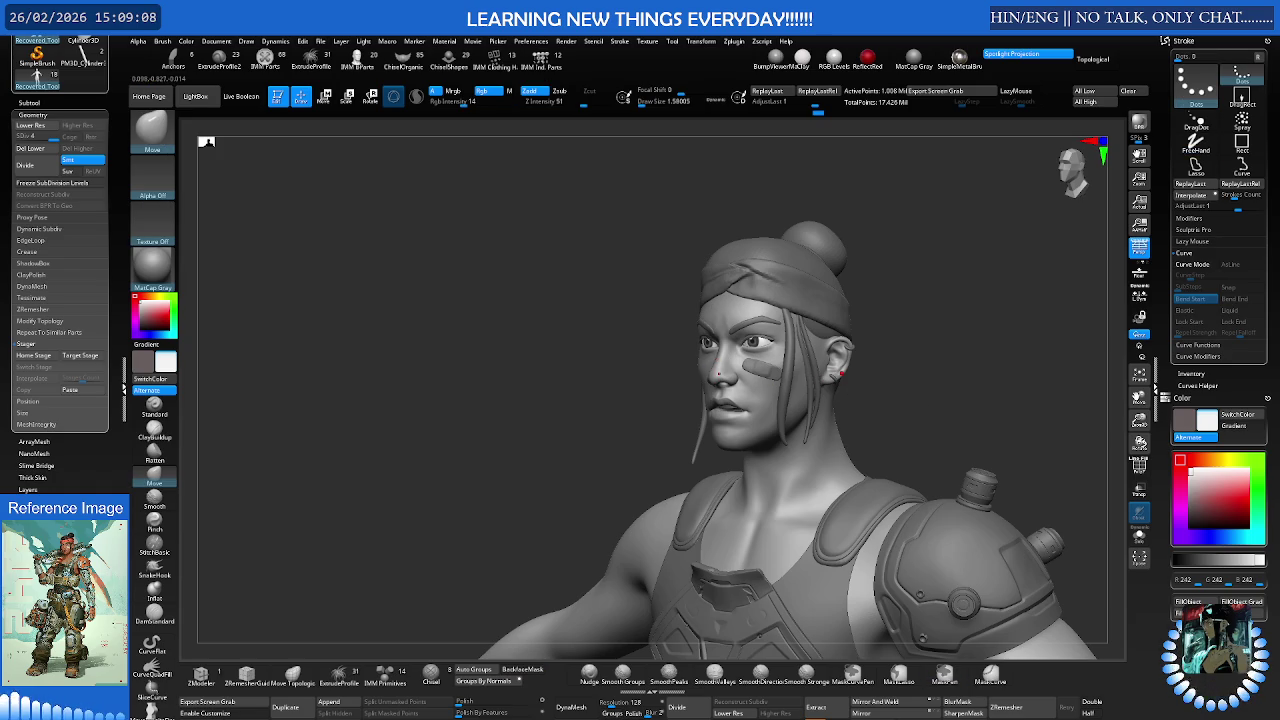
# - Frame the head by orbiting and panning, then leave a Shift+S snapshot of it on the canvas
pyautogui.moveTo(841, 373)
pyautogui.mouseDown(button='right')
pyautogui.moveTo(780, 368)
pyautogui.moveTo(875, 352)
pyautogui.moveTo(760, 368)
pyautogui.moveTo(760, 400)
pyautogui.mouseUp(button='right')
pyautogui.press('s')
pyautogui.moveTo(938, 410)
pyautogui.keyDown('alt'); pyautogui.mouseDown(button='right')
pyautogui.moveTo(828, 350)
pyautogui.moveTo(820, 366)
pyautogui.moveTo(770, 381)
pyautogui.moveTo(770, 360)
pyautogui.moveTo(770, 380)
pyautogui.moveTo(802, 365)
pyautogui.moveTo(708, 340)
pyautogui.mouseUp(button='right'); pyautogui.keyUp('alt')
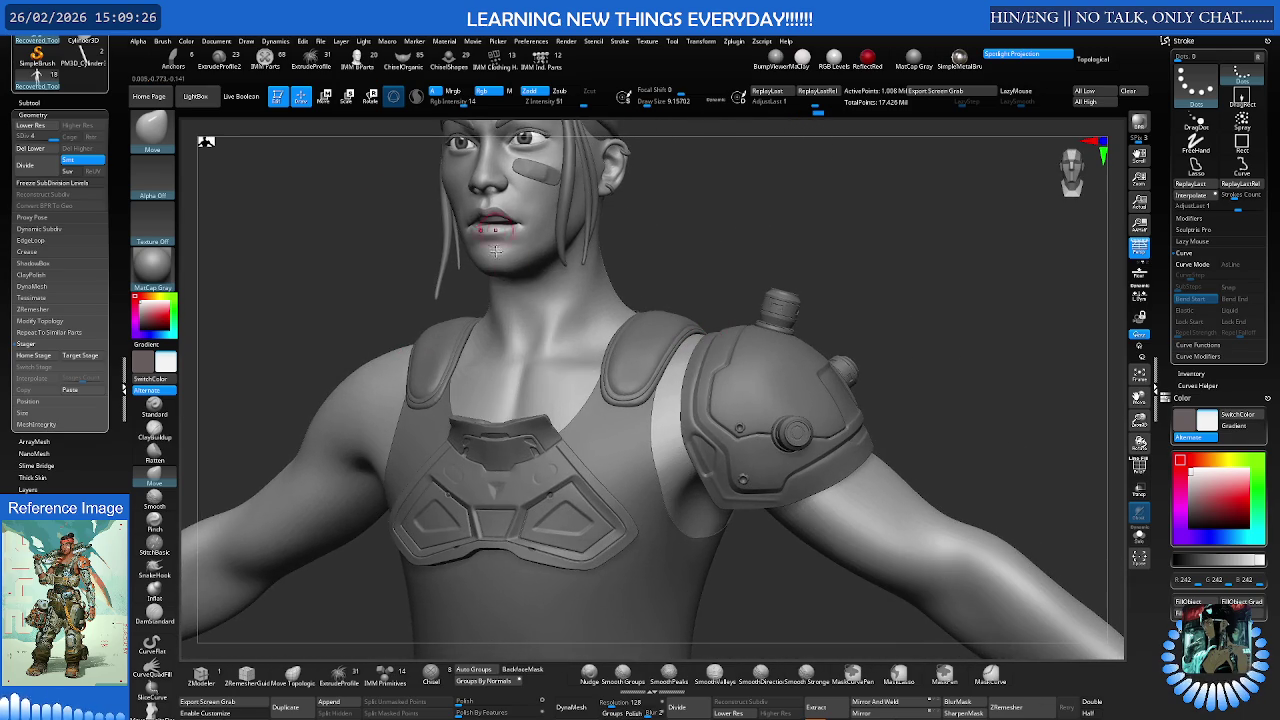
pyautogui.scroll(3, 495, 235)
pyautogui.moveTo(495, 235)
pyautogui.mouseDown(button='right')
pyautogui.moveTo(575, 347)
pyautogui.moveTo(495, 348)
pyautogui.moveTo(556, 351)
pyautogui.moveTo(463, 382)
pyautogui.moveTo(553, 360)
pyautogui.moveTo(646, 375)
pyautogui.moveTo(567, 590)
pyautogui.moveTo(509, 346)
pyautogui.moveTo(477, 345)
pyautogui.moveTo(793, 209)
pyautogui.moveTo(843, 342)
pyautogui.moveTo(816, 337)
pyautogui.mouseUp(button='right')
pyautogui.hotkey('shift', 's')
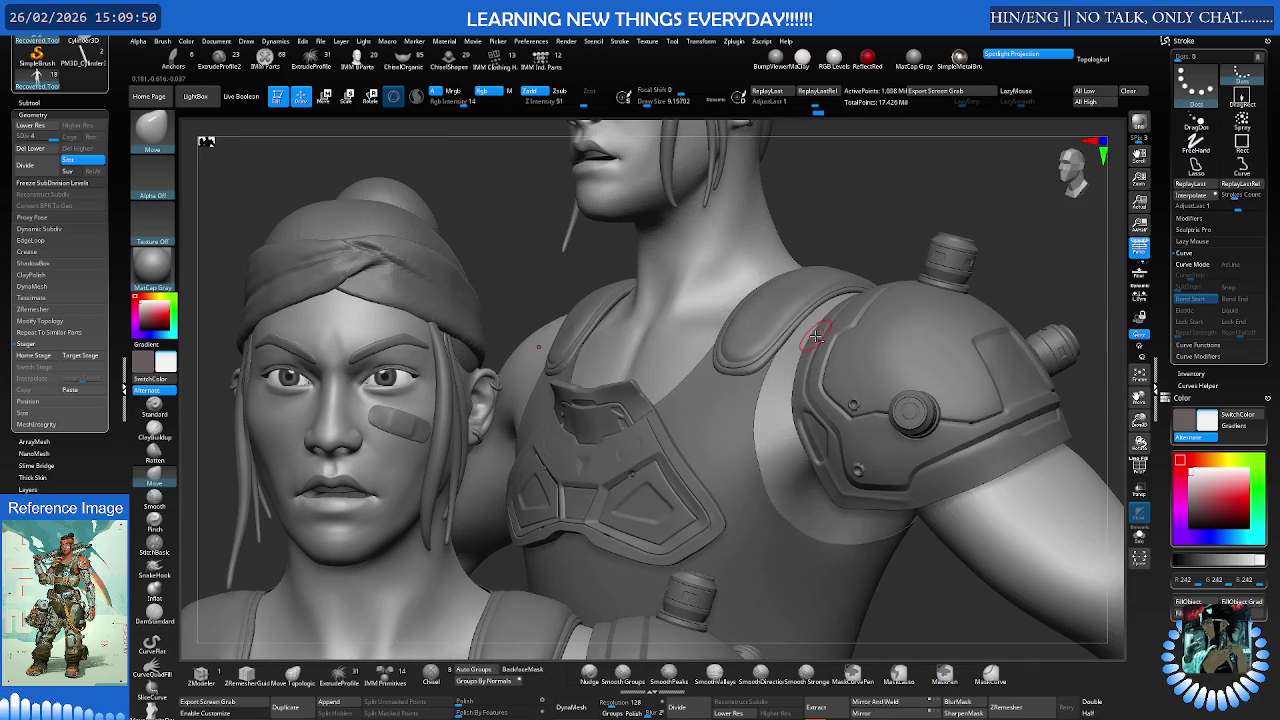